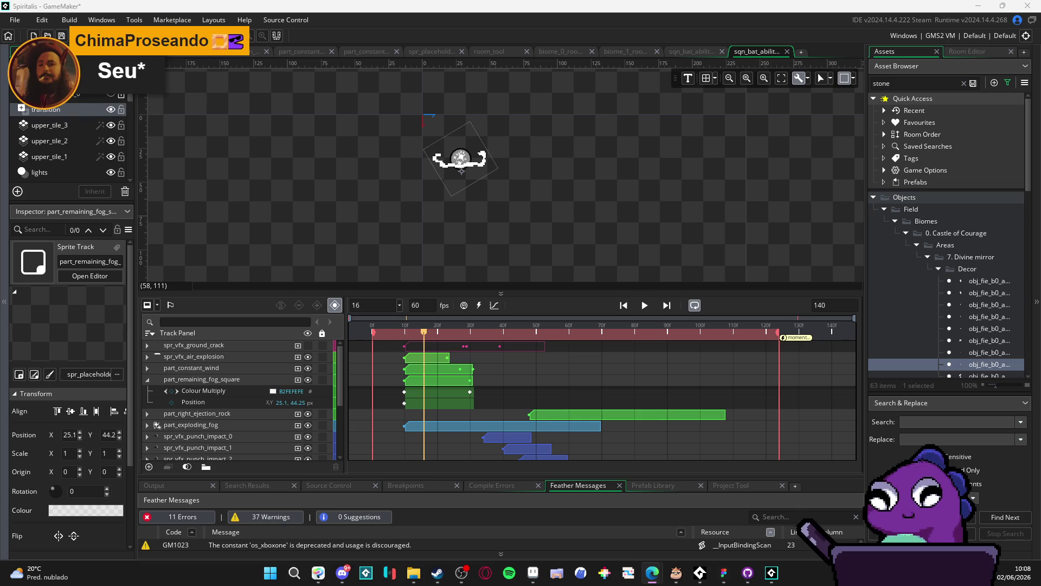
Bring up Discord's Dinolandia chat and enlarge the shared NVIDIA RTX Spark post image.
{"action": "left_click", "coordinate": [342, 572]}
{"action": "scroll", "coordinate": [372, 256], "scroll_direction": "up", "scroll_amount": 10}
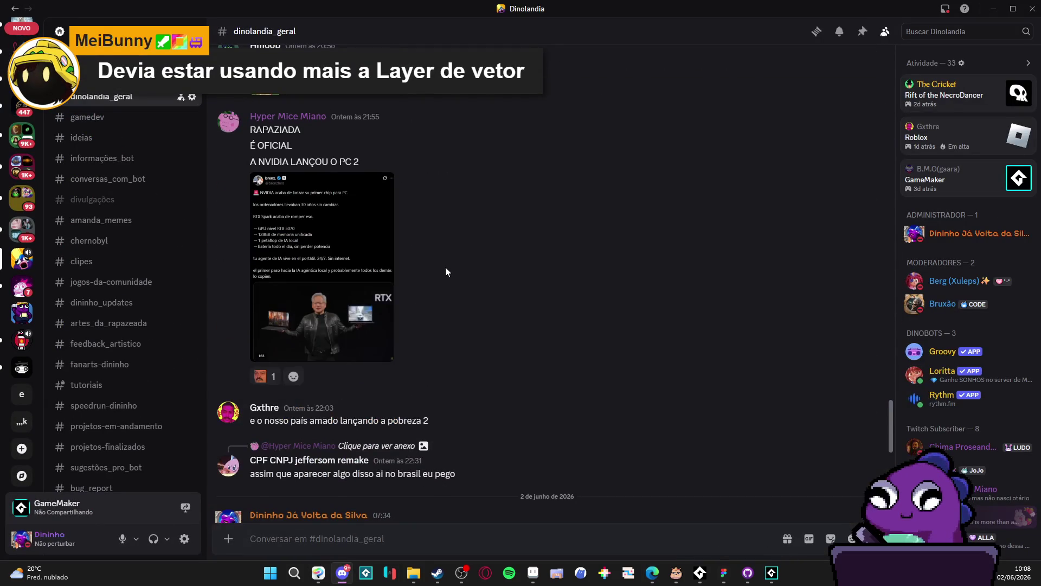
{"action": "left_click", "coordinate": [372, 256]}
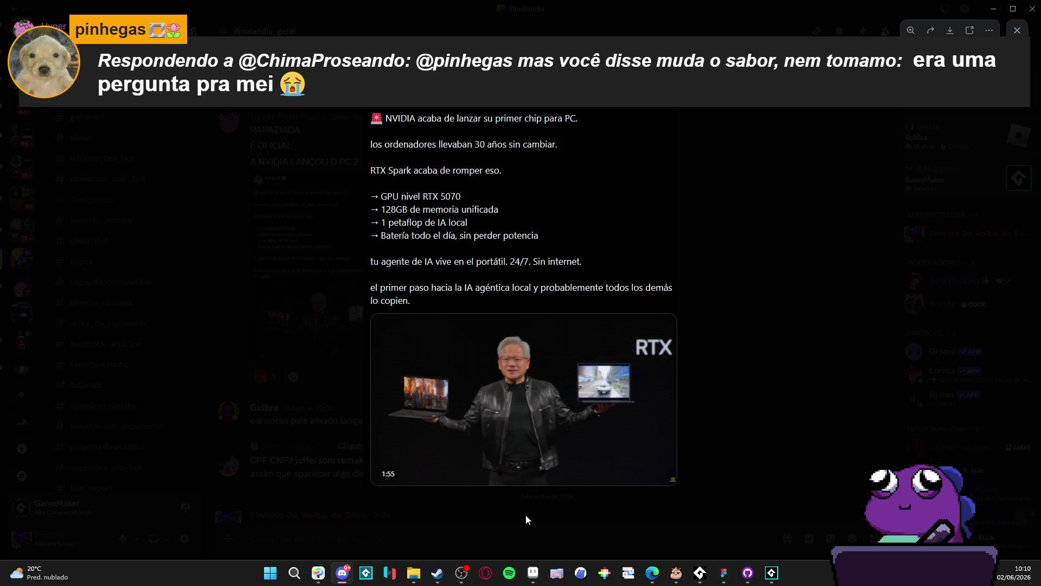
Close the enlarged NVIDIA image in Discord and switch over to Aseprite.
{"action": "left_click", "coordinate": [526, 519]}
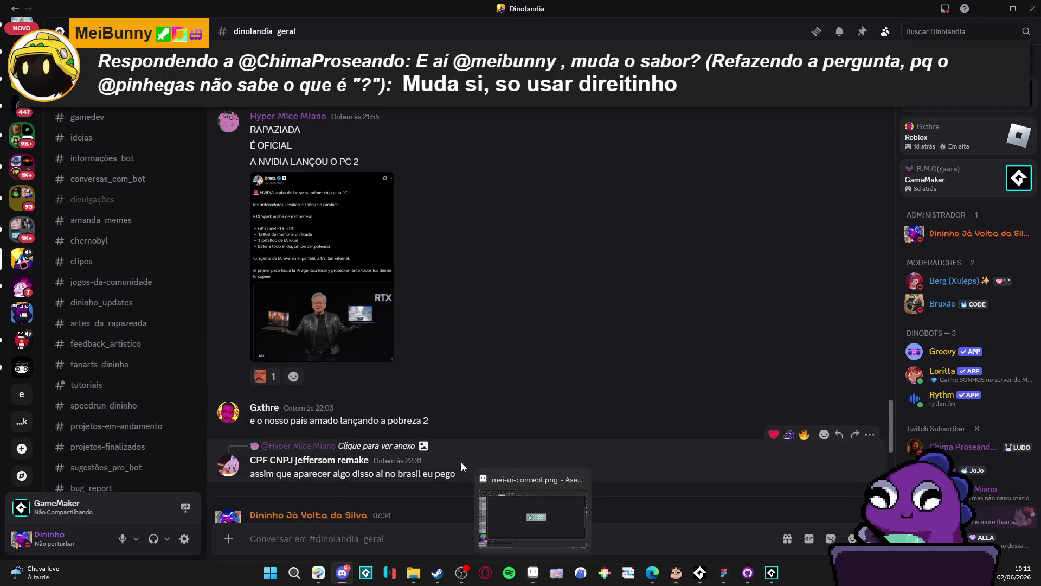
{"action": "left_click", "coordinate": [533, 571]}
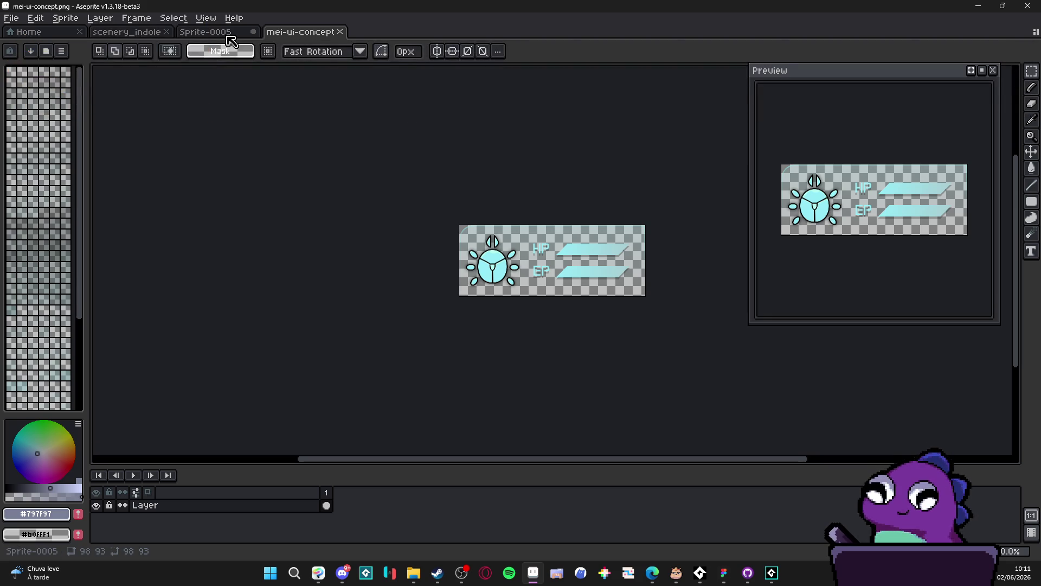
View the Sprite-0005 and scenery_indolence tabs in Aseprite, then Alt-Tab to the RTX Spark article.
{"action": "left_click", "coordinate": [225, 34]}
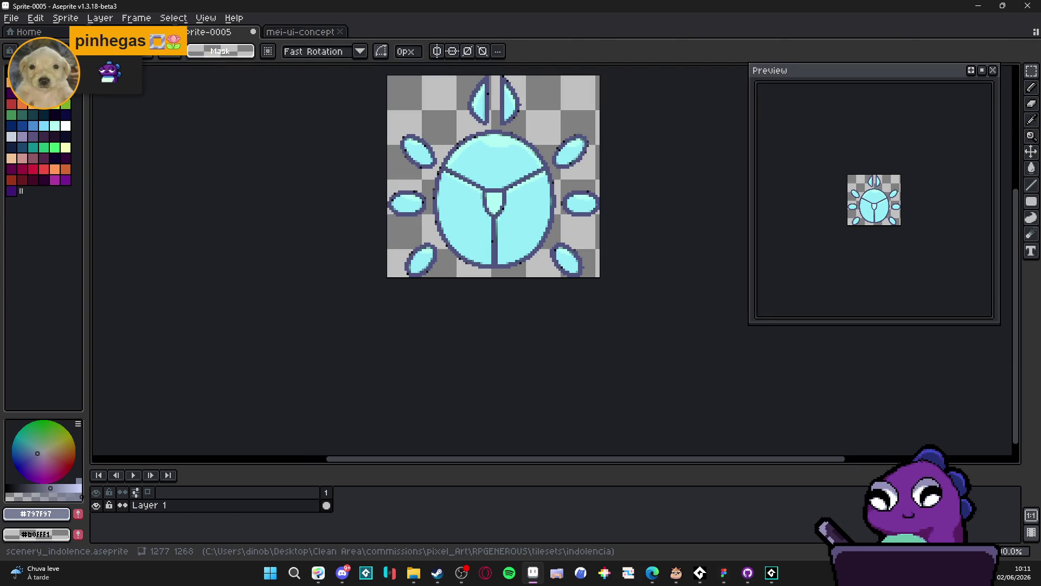
{"action": "left_click", "coordinate": [128, 31]}
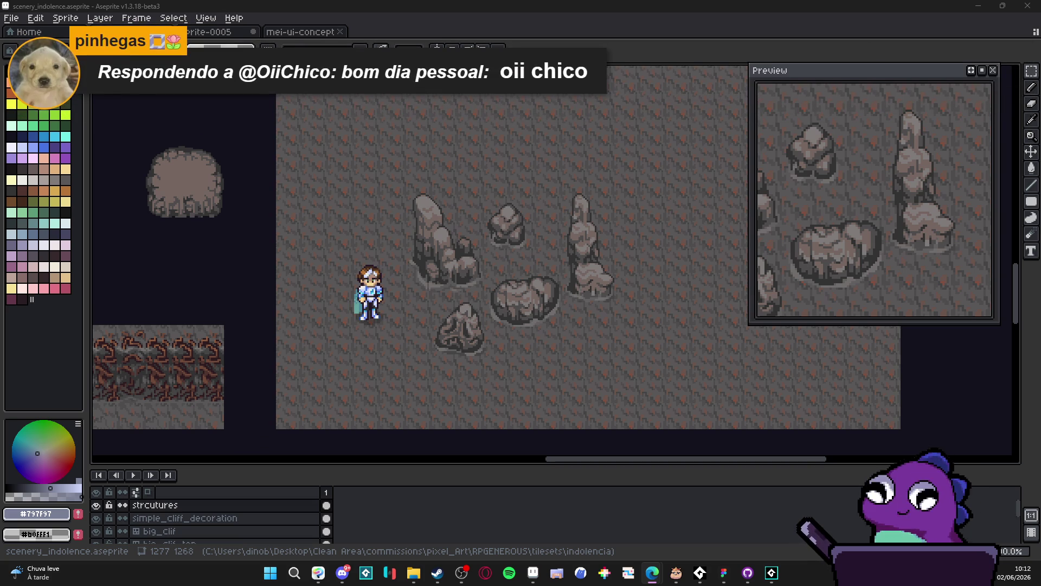
{"action": "key", "text": "alt+Tab"}
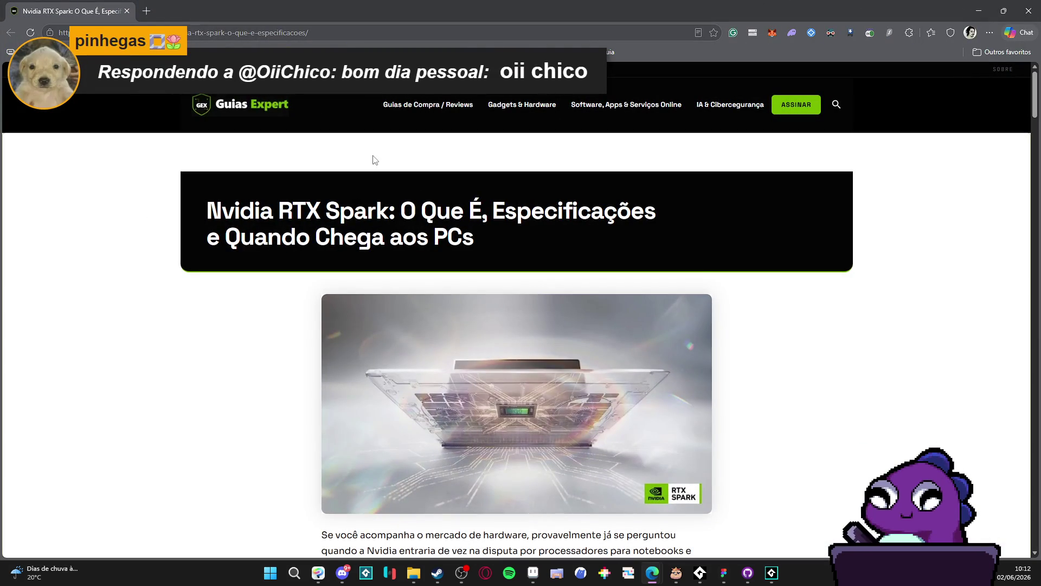
Toggle Dark Reader off and back on for the RTX Spark article page.
{"action": "scroll", "coordinate": [786, 225], "scroll_direction": "down", "scroll_amount": 4}
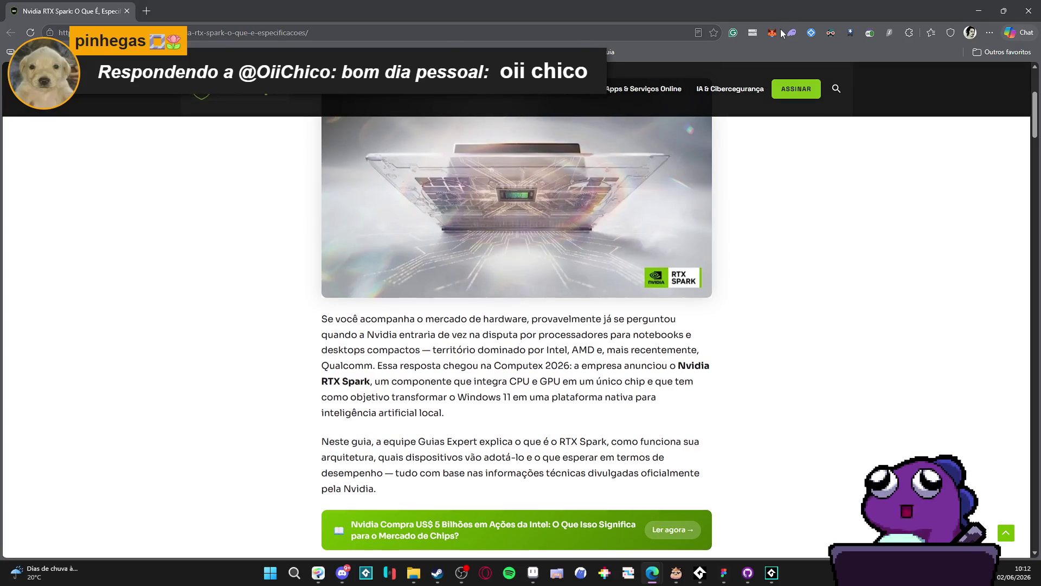
{"action": "left_click", "coordinate": [831, 33]}
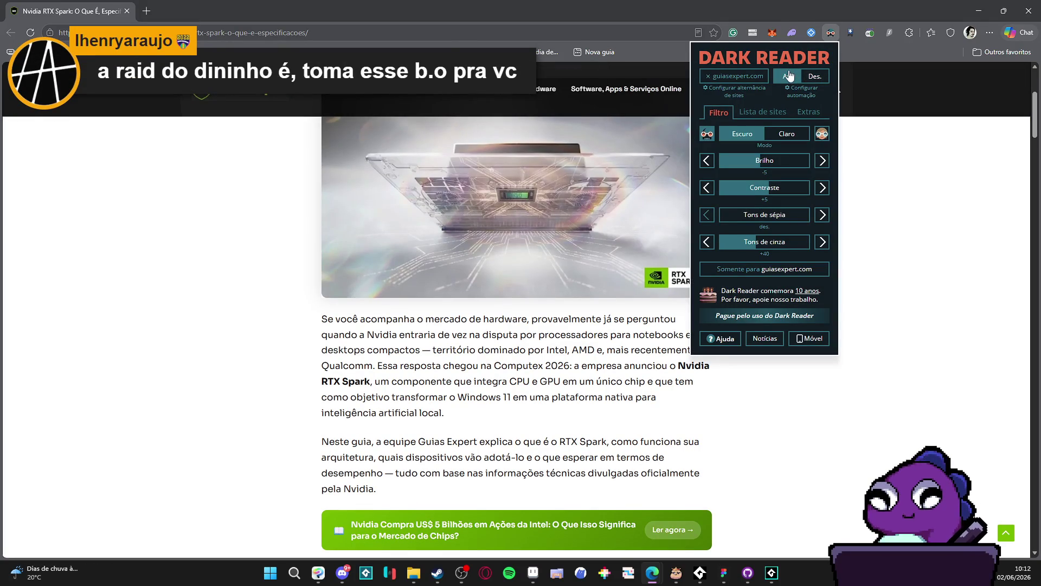
{"action": "left_click", "coordinate": [813, 77]}
{"action": "left_click", "coordinate": [789, 76]}
{"action": "left_click", "coordinate": [206, 293]}
Restore Edge to a smaller window over the Aseprite cave scene.
{"action": "scroll", "coordinate": [163, 245], "scroll_direction": "down", "scroll_amount": 2}
{"action": "scroll", "coordinate": [163, 245], "scroll_direction": "up", "scroll_amount": 4}
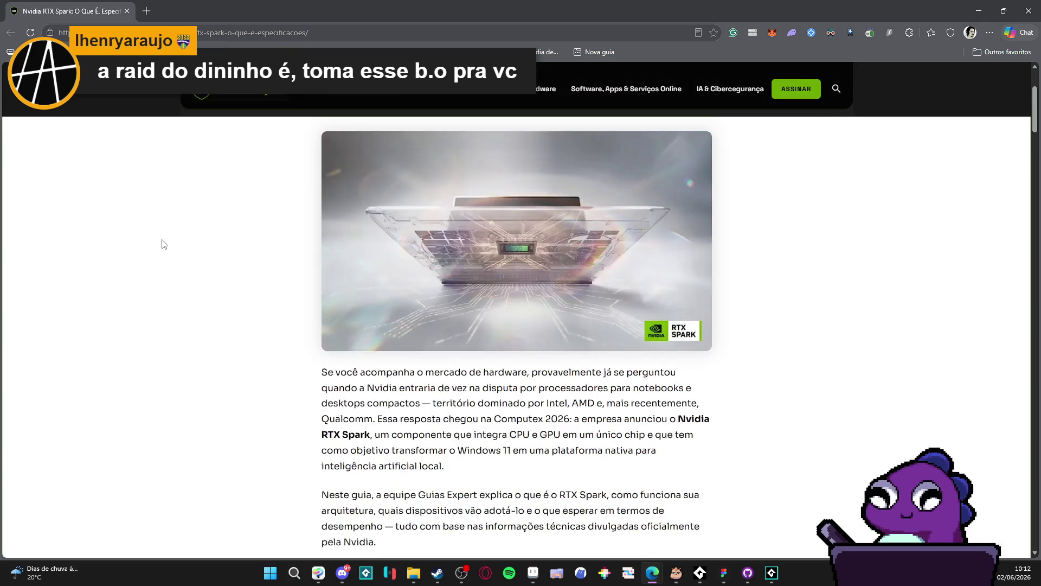
{"action": "scroll", "coordinate": [163, 244], "scroll_direction": "down", "scroll_amount": 1}
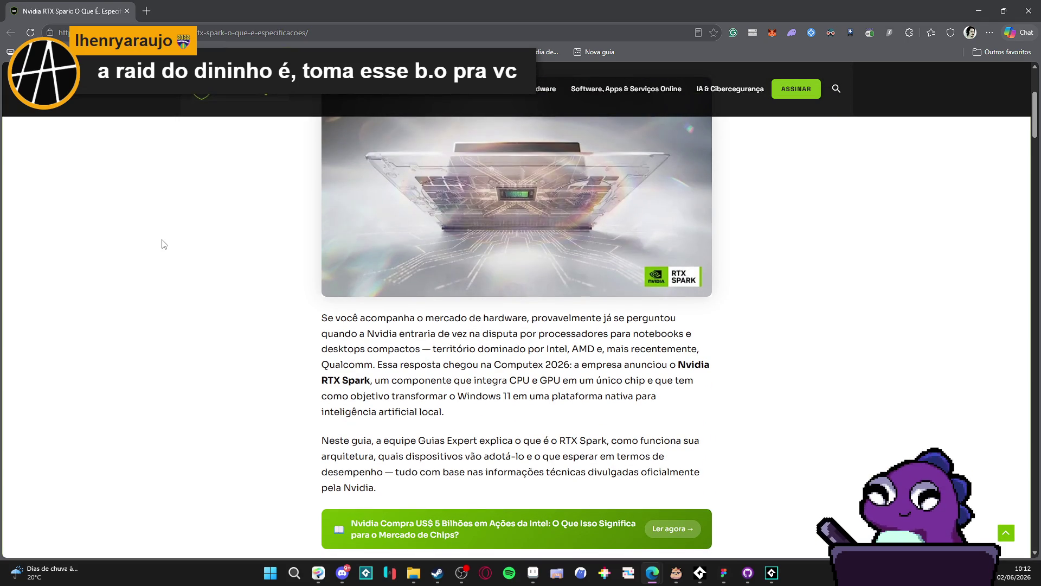
{"action": "key", "text": "super+Down"}
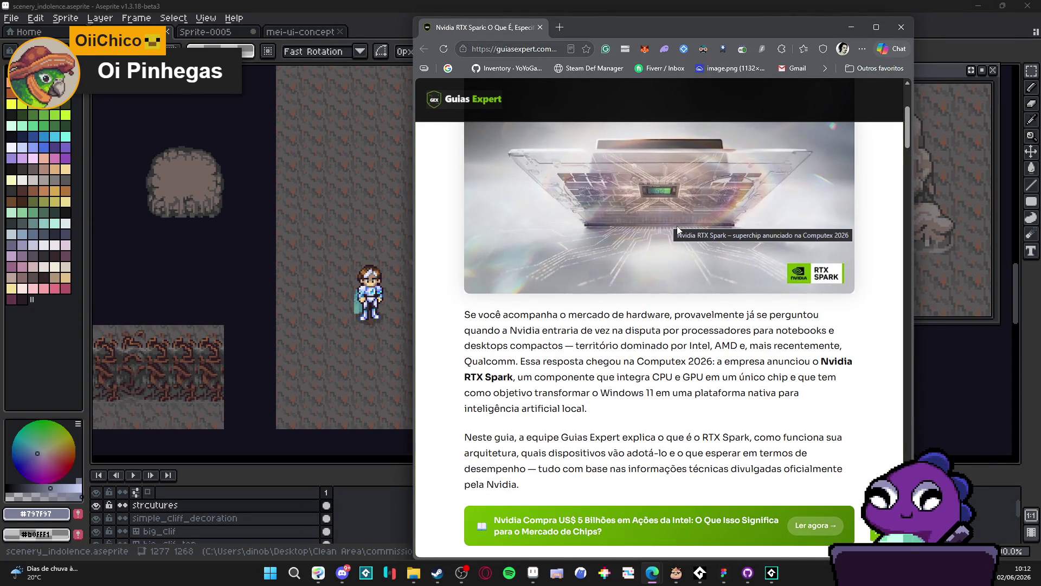
Scroll the RTX Spark article down to the superchip explanation, then return to Discord.
{"action": "scroll", "coordinate": [692, 317], "scroll_direction": "down", "scroll_amount": 2}
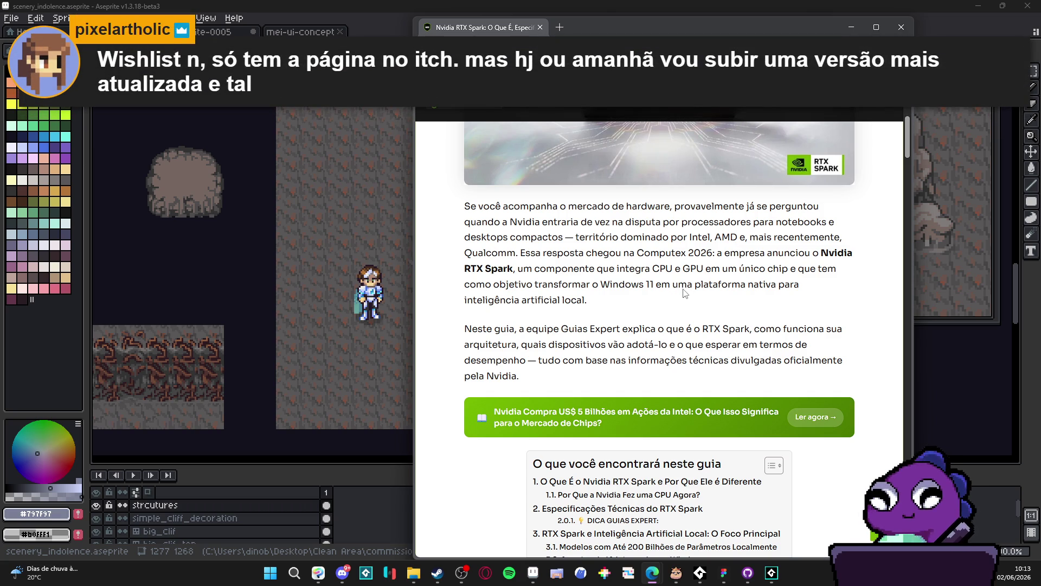
{"action": "scroll", "coordinate": [700, 286], "scroll_direction": "down", "scroll_amount": 3}
{"action": "scroll", "coordinate": [700, 286], "scroll_direction": "down", "scroll_amount": 2}
{"action": "scroll", "coordinate": [438, 248], "scroll_direction": "down", "scroll_amount": 3}
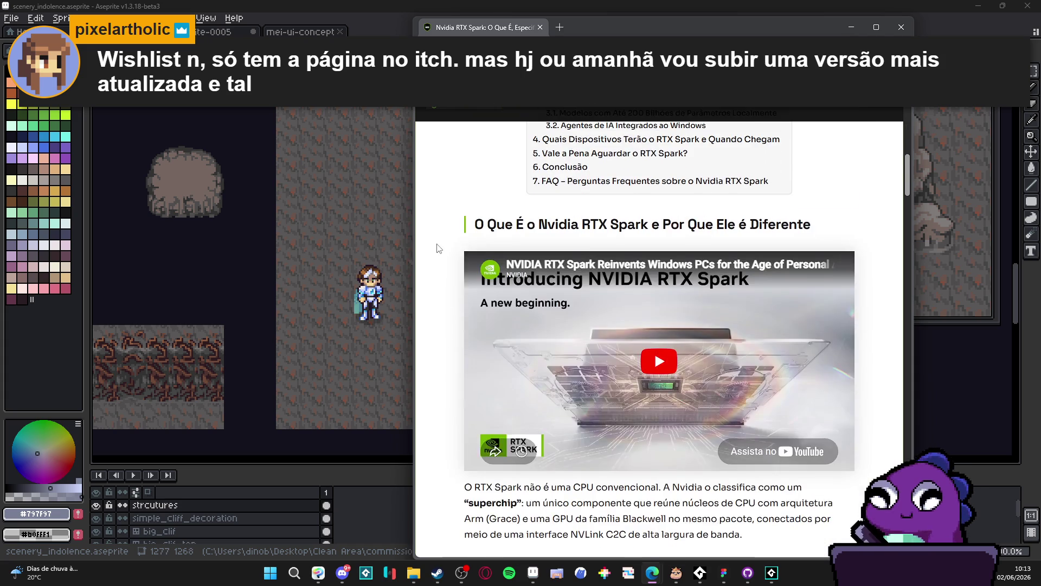
{"action": "scroll", "coordinate": [445, 244], "scroll_direction": "down", "scroll_amount": 4}
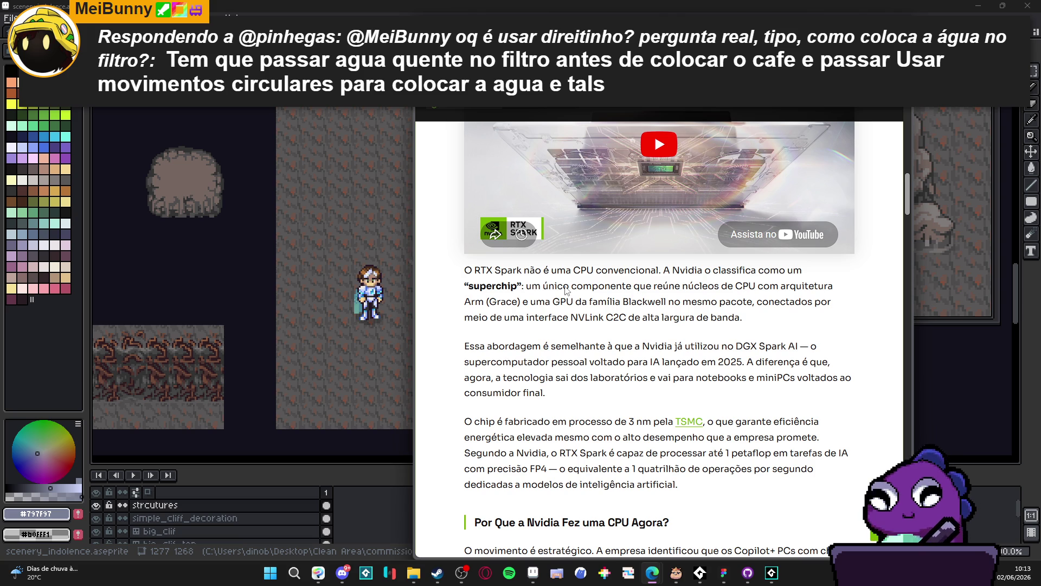
{"action": "left_click", "coordinate": [343, 574]}
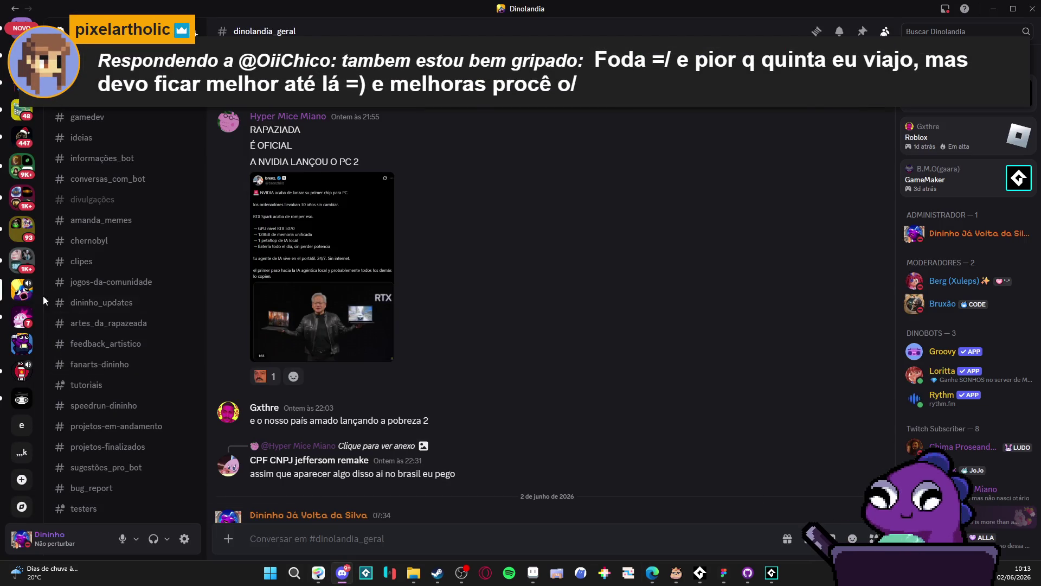
Open the #projetos-em-andamento channel in Discord, then minimize Discord.
{"action": "scroll", "coordinate": [108, 303], "scroll_direction": "down", "scroll_amount": 4}
{"action": "left_click", "coordinate": [117, 209]}
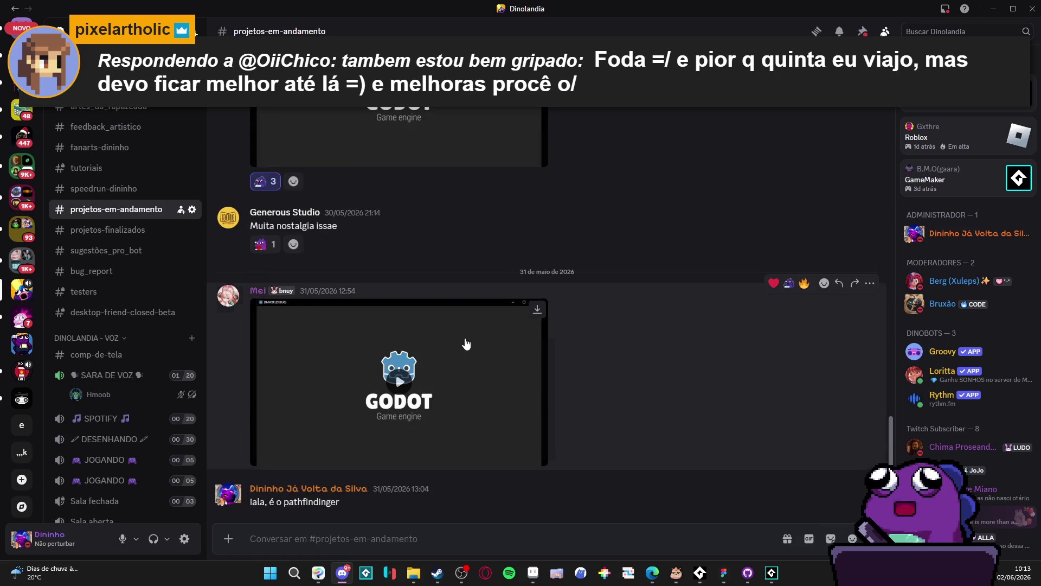
{"action": "left_click", "coordinate": [991, 8]}
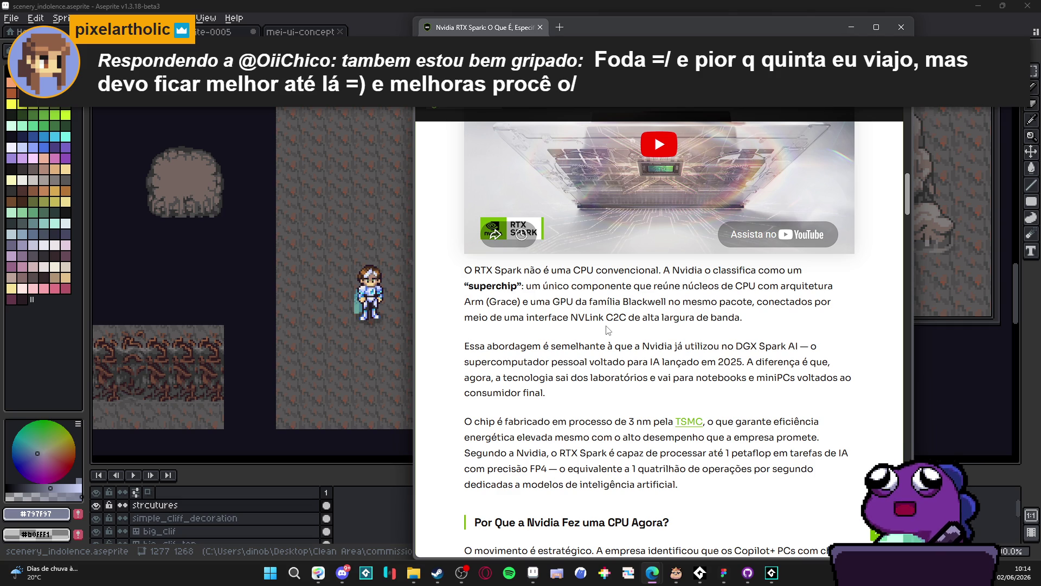
Scroll the RTX Spark article further down toward the 'Especificações Técnicas do RTX Spark' section.
{"action": "scroll", "coordinate": [607, 330], "scroll_direction": "down", "scroll_amount": 2}
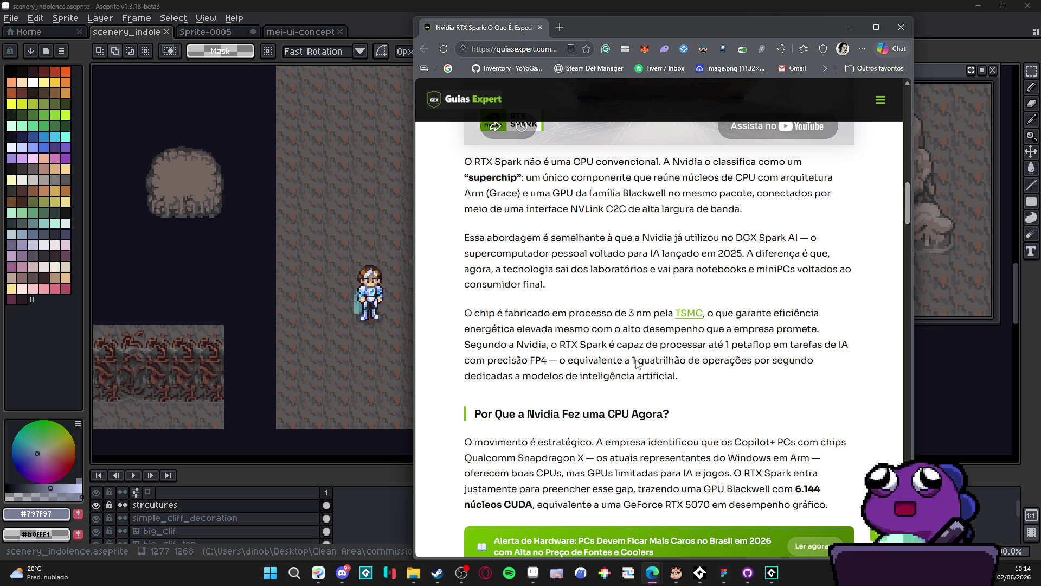
{"action": "scroll", "coordinate": [443, 386], "scroll_direction": "down", "scroll_amount": 3}
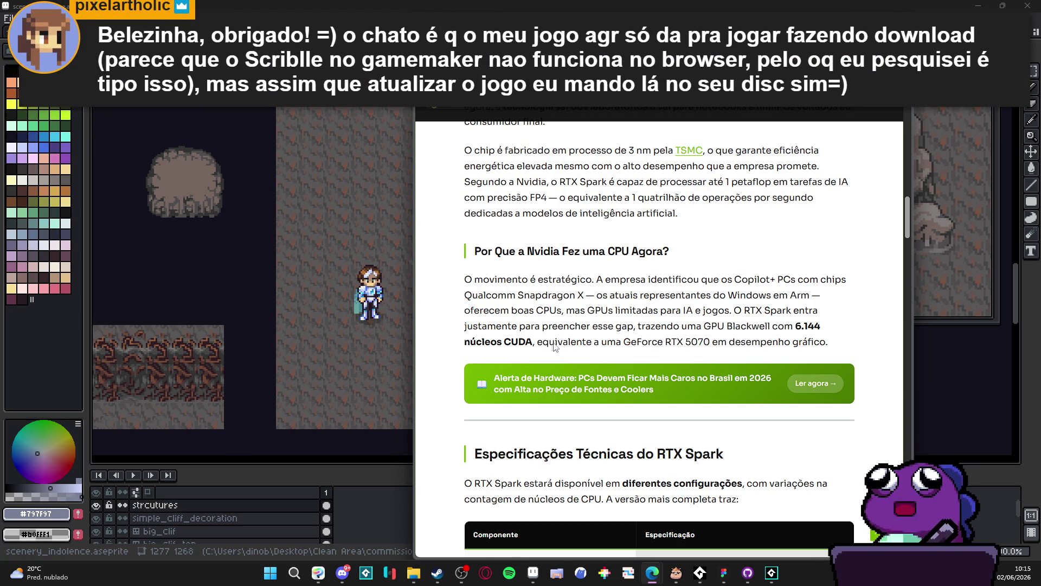
Read down the RTX Spark article to its local AI section on 200-billion-parameter models.
{"action": "scroll", "coordinate": [578, 348], "scroll_direction": "down", "scroll_amount": 3}
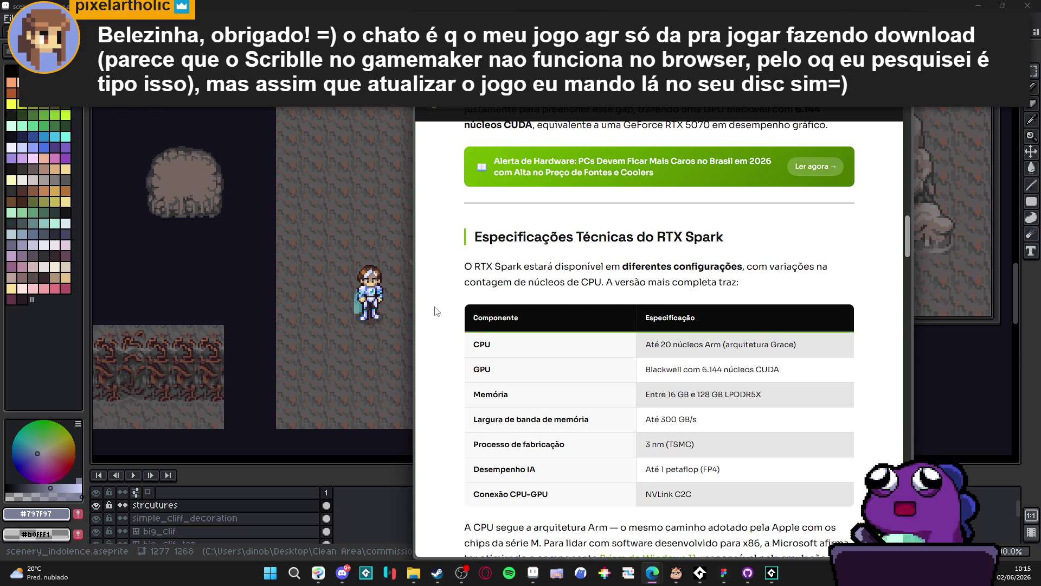
{"action": "scroll", "coordinate": [447, 287], "scroll_direction": "down", "scroll_amount": 2}
{"action": "scroll", "coordinate": [504, 283], "scroll_direction": "down", "scroll_amount": 1}
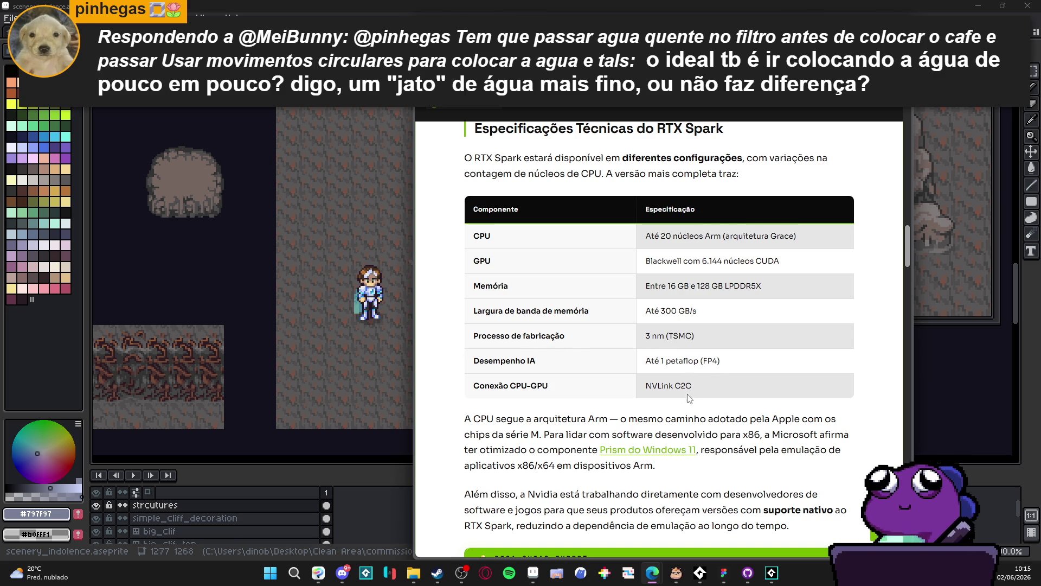
{"action": "scroll", "coordinate": [673, 376], "scroll_direction": "down", "scroll_amount": 1}
{"action": "scroll", "coordinate": [667, 368], "scroll_direction": "down", "scroll_amount": 2}
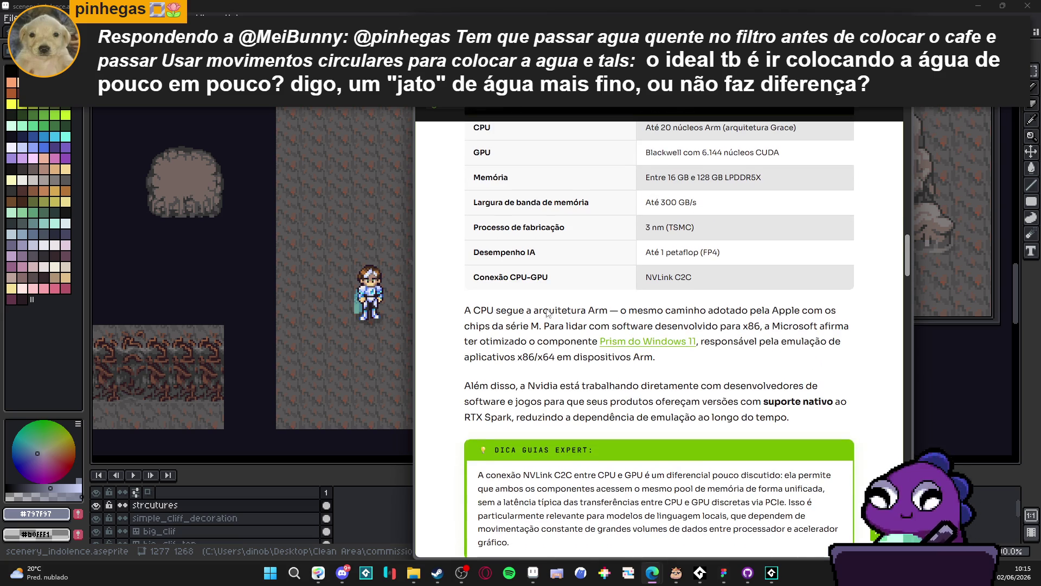
{"action": "scroll", "coordinate": [490, 328], "scroll_direction": "up", "scroll_amount": 1}
{"action": "scroll", "coordinate": [490, 330], "scroll_direction": "down", "scroll_amount": 2}
{"action": "scroll", "coordinate": [491, 330], "scroll_direction": "down", "scroll_amount": 6}
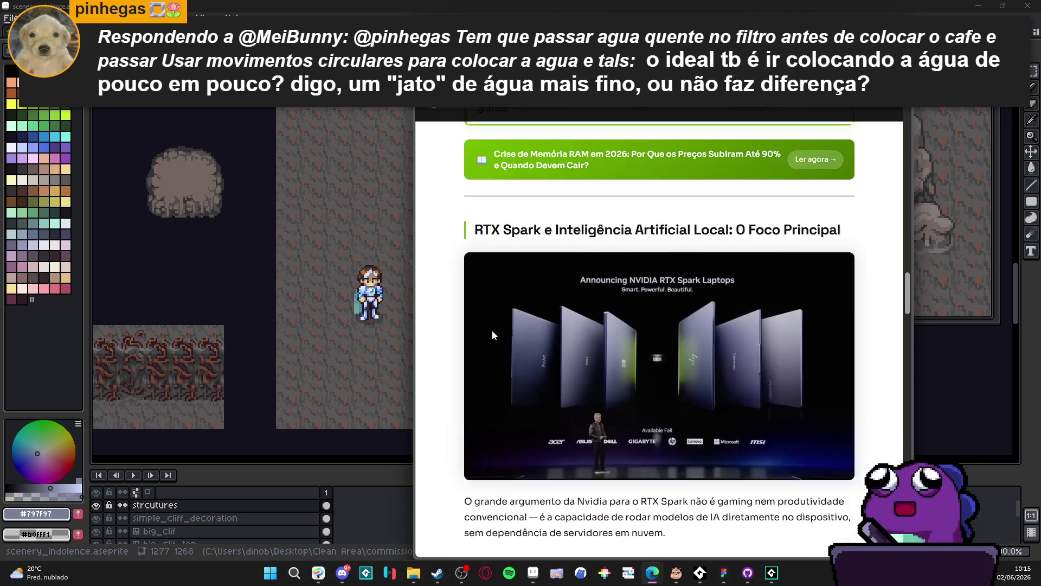
{"action": "scroll", "coordinate": [495, 330], "scroll_direction": "down", "scroll_amount": 4}
{"action": "scroll", "coordinate": [494, 332], "scroll_direction": "up", "scroll_amount": 4}
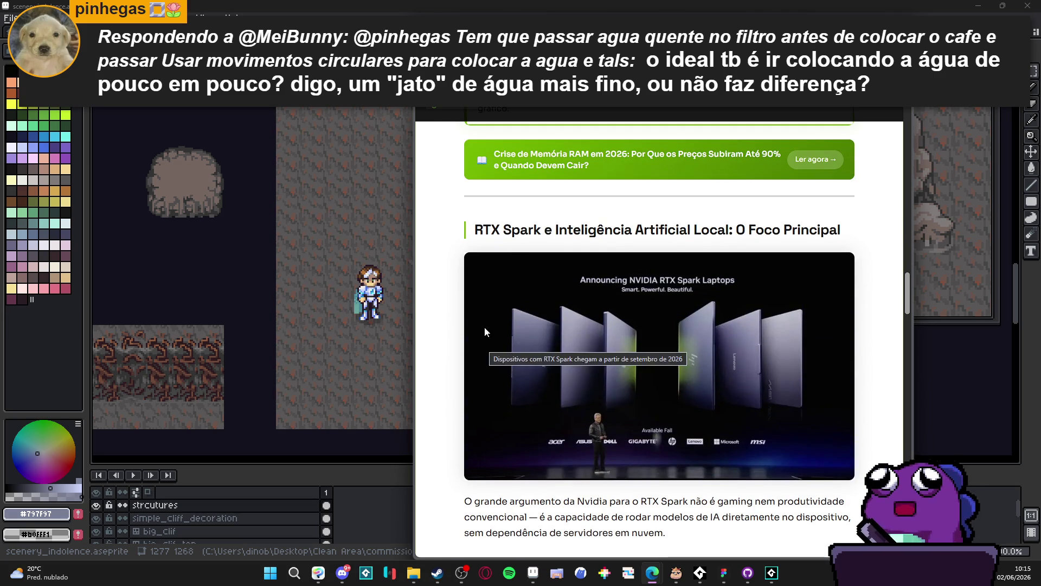
{"action": "scroll", "coordinate": [459, 347], "scroll_direction": "up", "scroll_amount": 1}
{"action": "scroll", "coordinate": [458, 347], "scroll_direction": "down", "scroll_amount": 5}
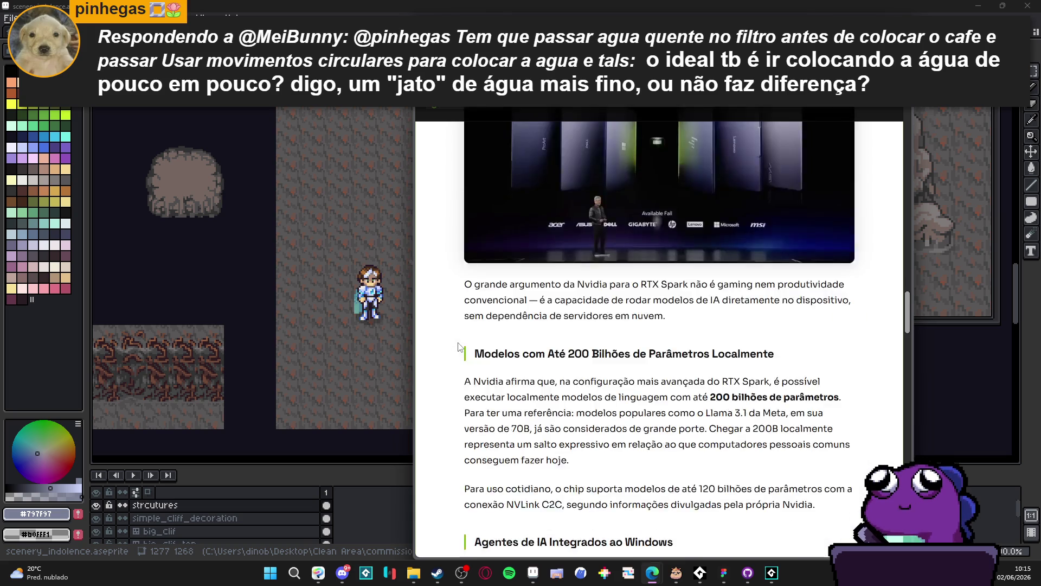
{"action": "scroll", "coordinate": [458, 347], "scroll_direction": "up", "scroll_amount": 4}
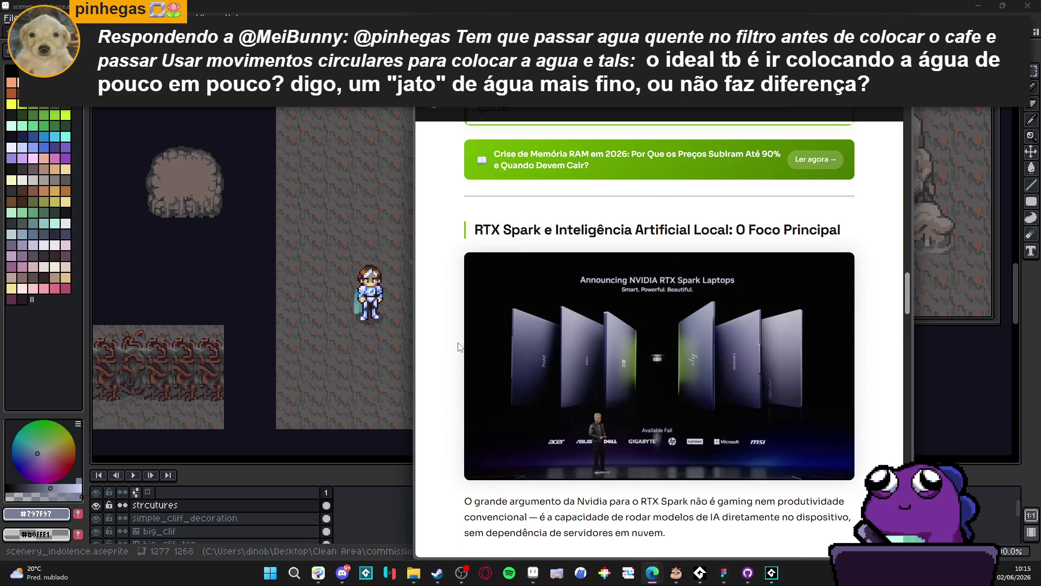
{"action": "scroll", "coordinate": [458, 347], "scroll_direction": "down", "scroll_amount": 4}
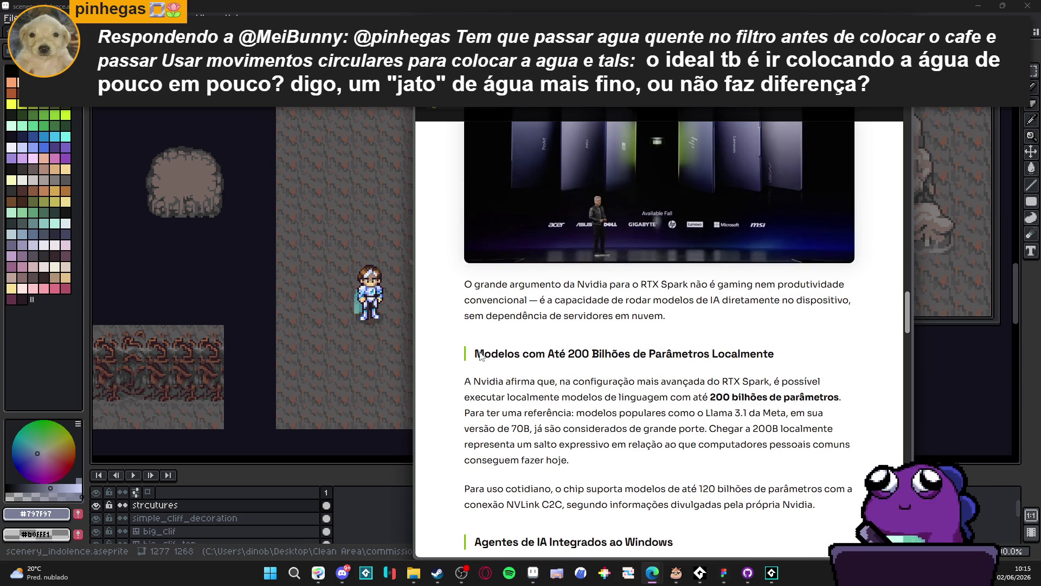
{"action": "scroll", "coordinate": [816, 347], "scroll_direction": "down", "scroll_amount": 2}
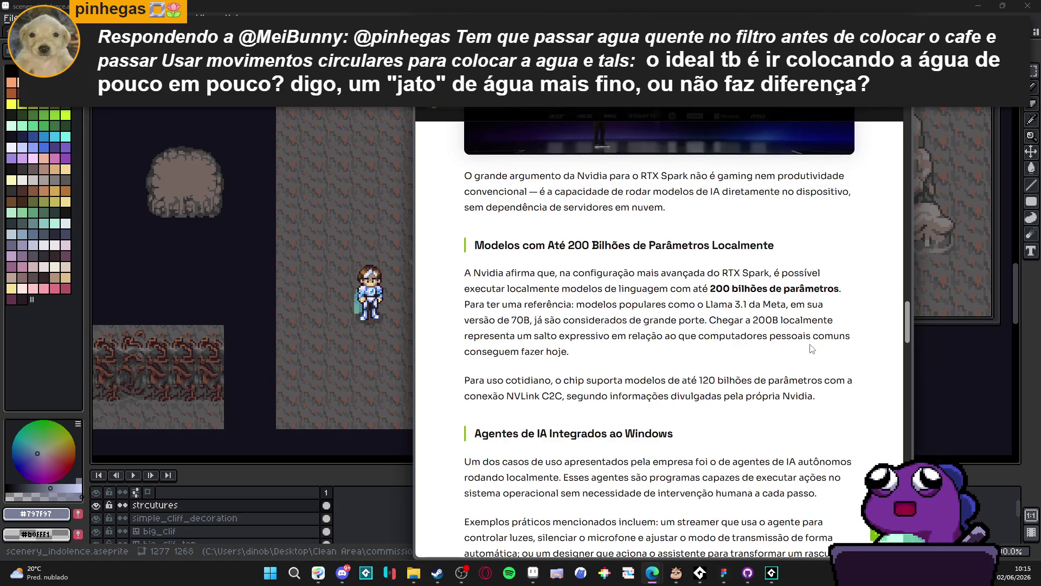
{"action": "scroll", "coordinate": [813, 347], "scroll_direction": "up", "scroll_amount": 3}
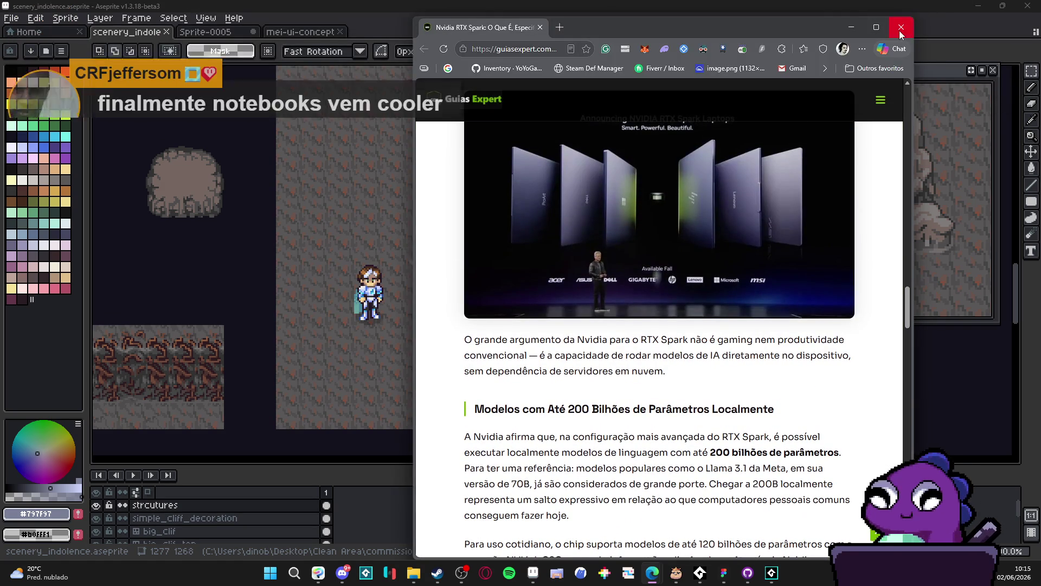
Close the browser to bring back Aseprite's scenery_indolence cave scene with its rock formations.
{"action": "left_click", "coordinate": [901, 27]}
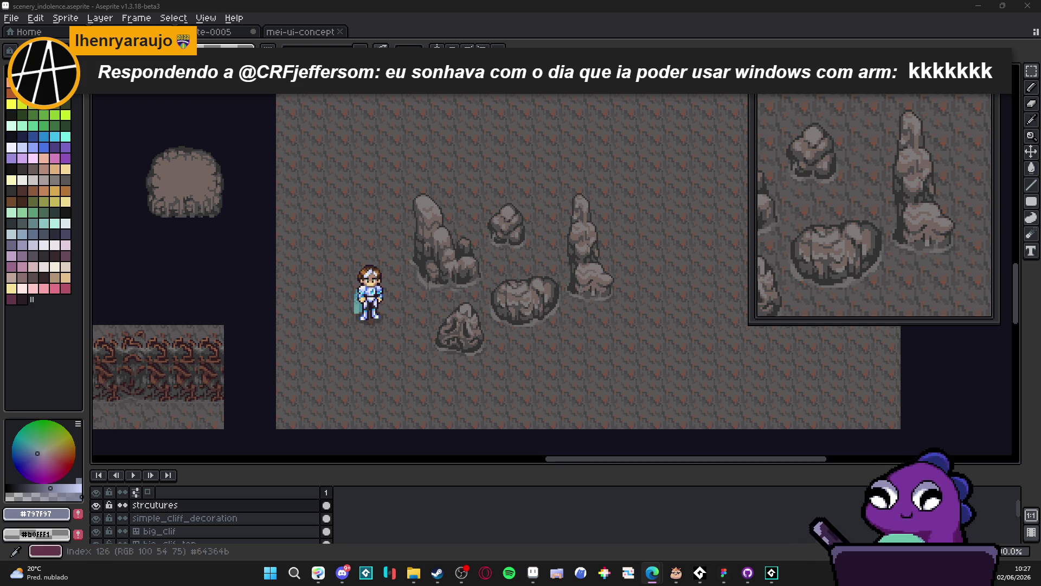
{"action": "mouse_move", "coordinate": [654, 572]}
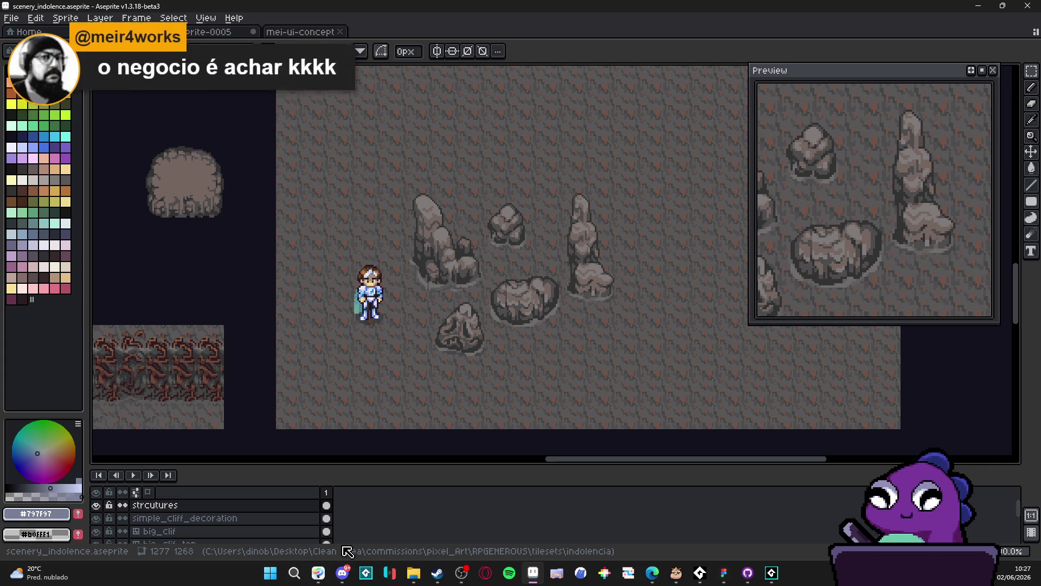
{"action": "scroll", "coordinate": [642, 503], "scroll_direction": "down", "scroll_amount": 1}
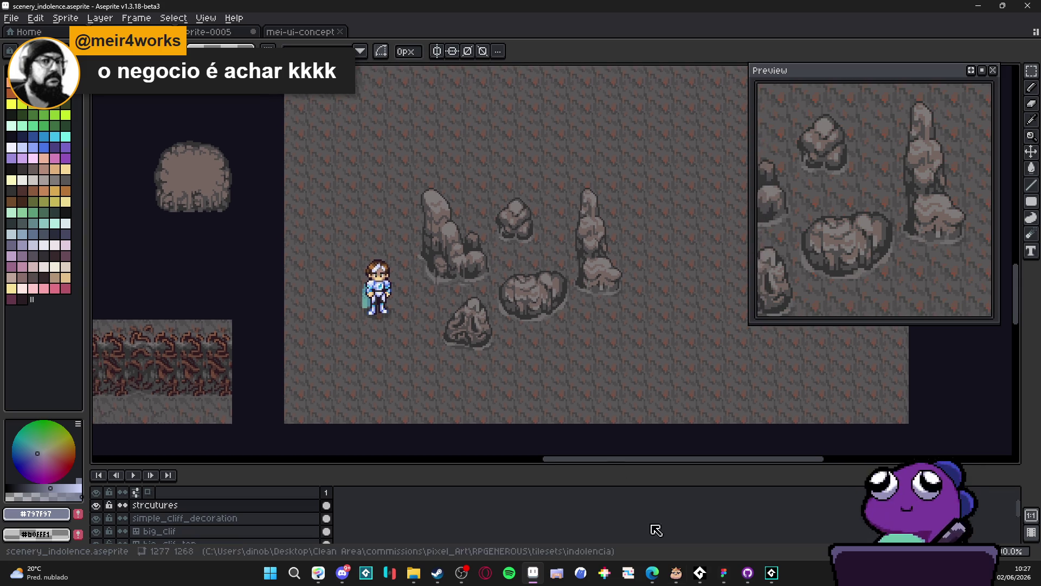
In GameMaker, widen the Assets panel, play and stop the fog ability sequence, then build and run with F5.
{"action": "left_click", "coordinate": [779, 574]}
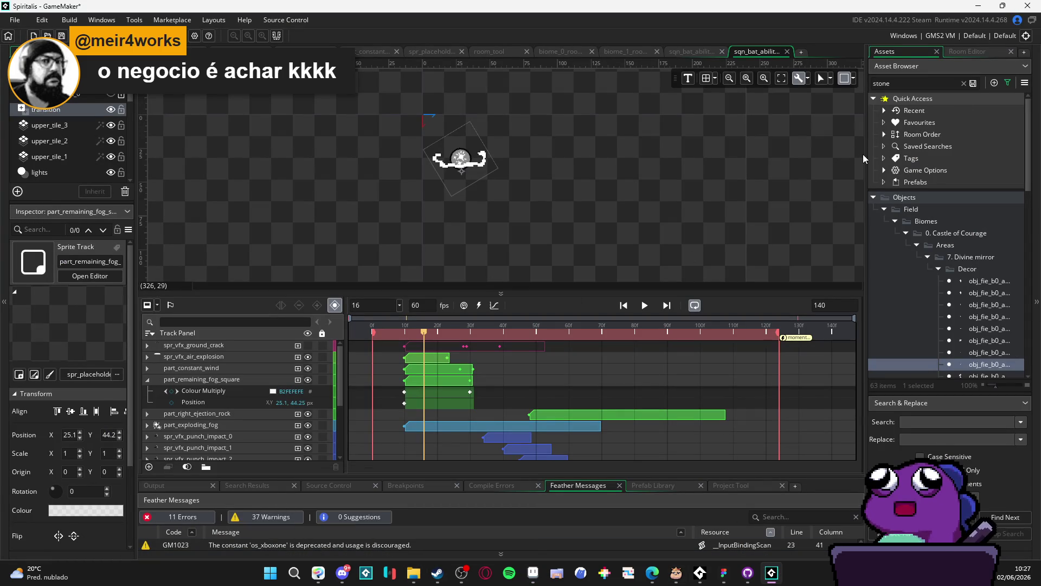
{"action": "mouse_move", "coordinate": [866, 150]}
{"action": "left_mouse_down"}
{"action": "mouse_move", "coordinate": [708, 135]}
{"action": "mouse_move", "coordinate": [765, 137]}
{"action": "left_mouse_up"}
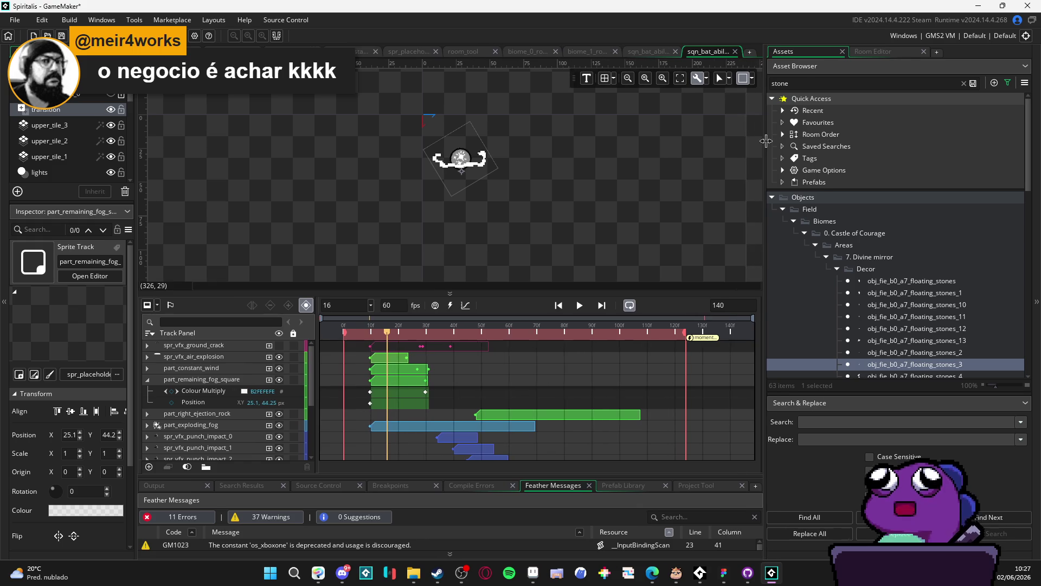
{"action": "key", "text": "space"}
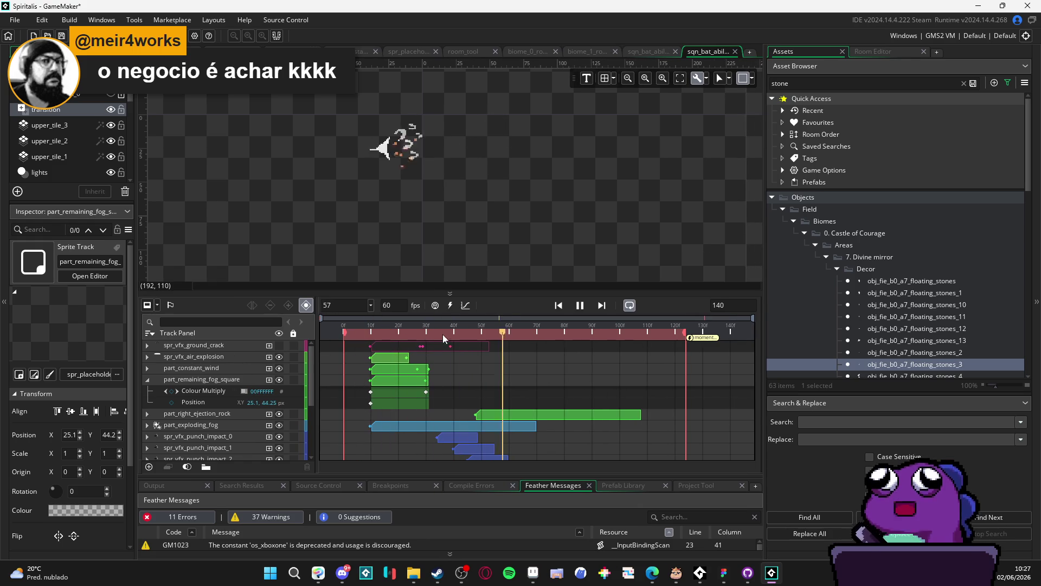
{"action": "left_click", "coordinate": [341, 321]}
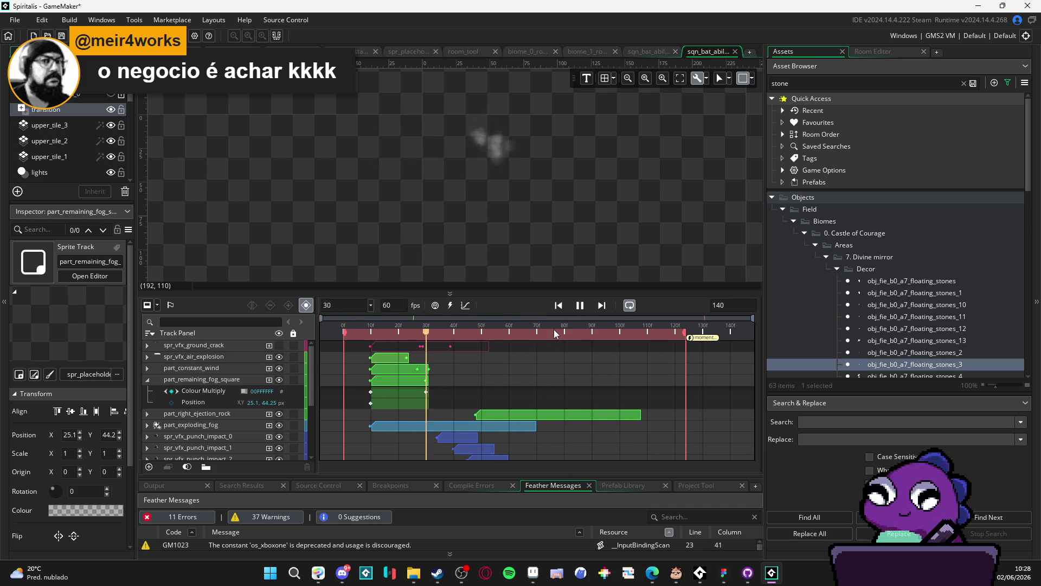
{"action": "key", "text": "space"}
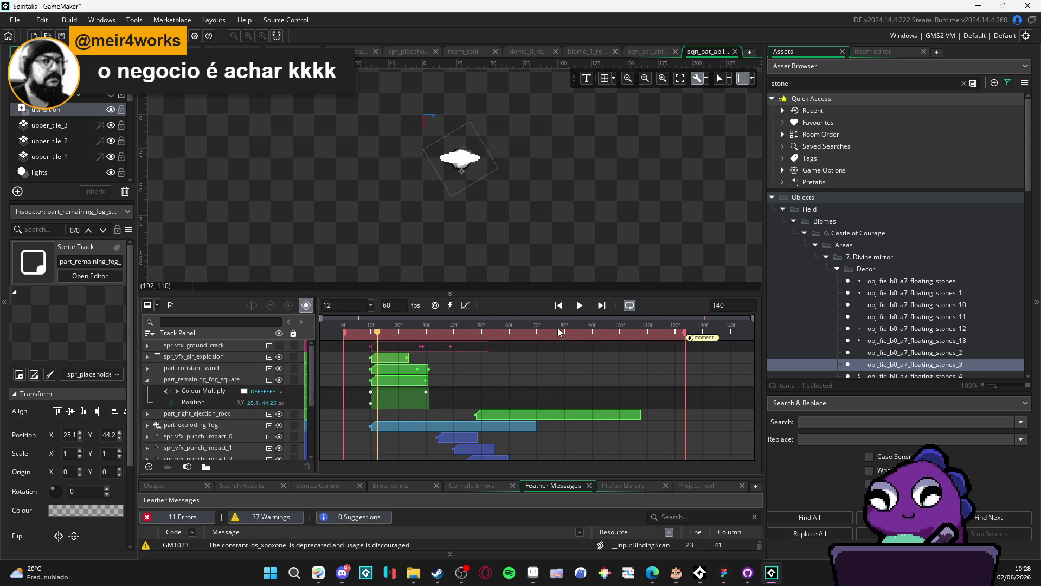
{"action": "key", "text": "F5"}
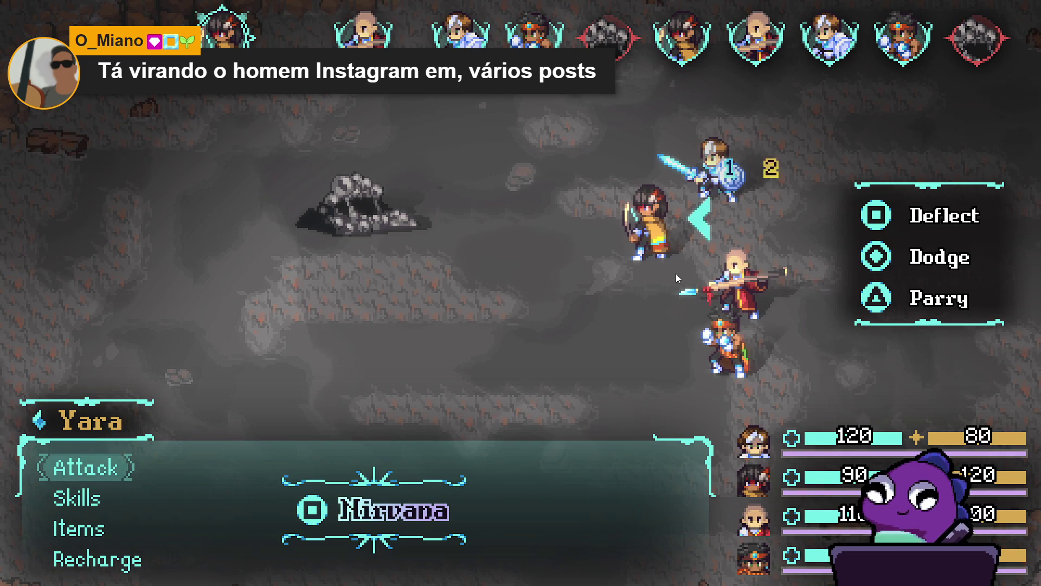
In the first battle turn, have Yara, Zhe Wu and Sam each use Recharge.
{"action": "key", "text": "Down"}
{"action": "key", "text": "Down"}
{"action": "key", "text": "Down"}
{"action": "key", "text": "Up"}
{"action": "key", "text": "Up"}
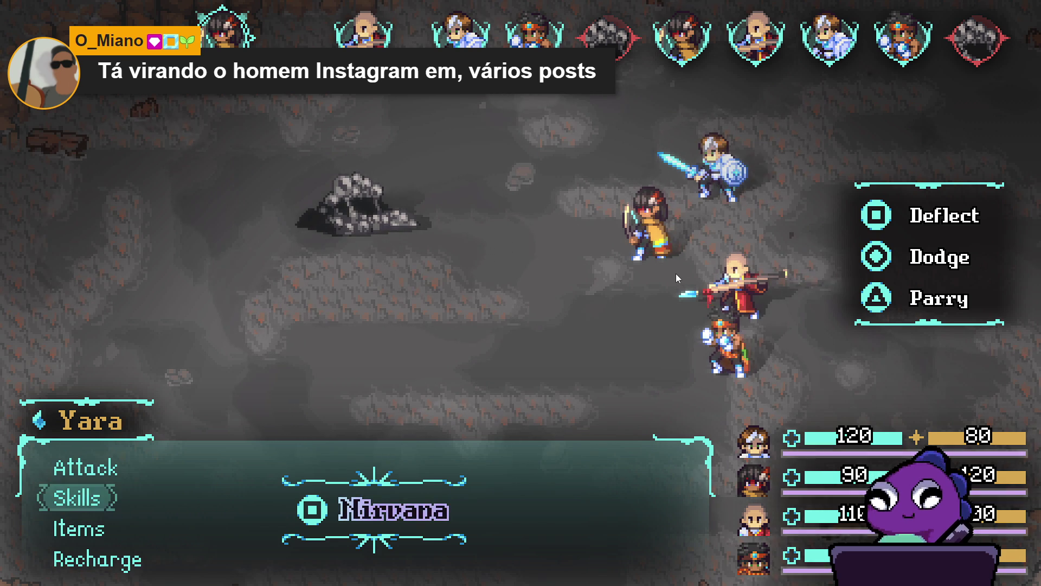
{"action": "key", "text": "Up"}
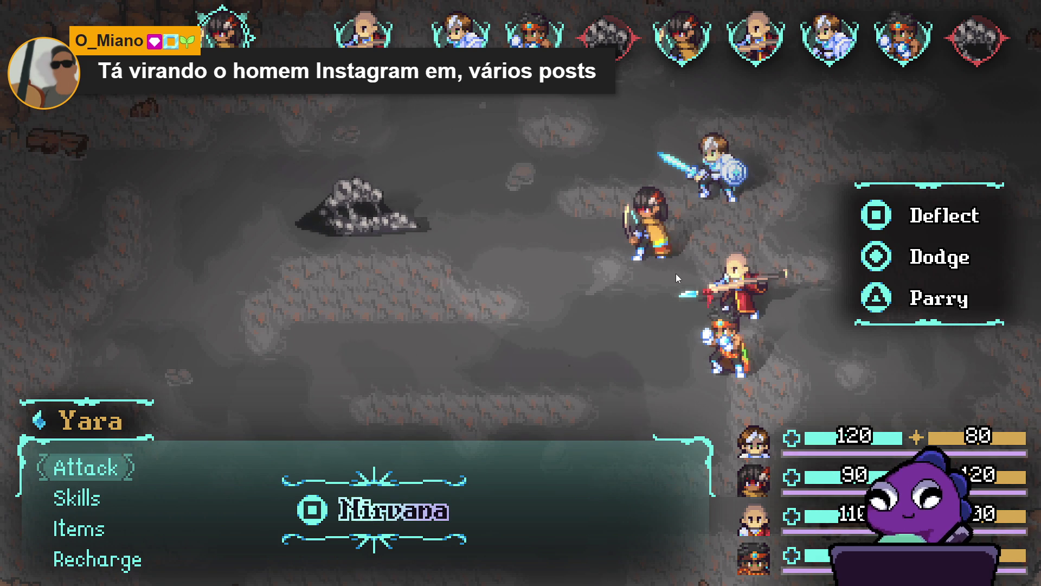
{"action": "key", "text": "Down"}
{"action": "key", "text": "Down"}
{"action": "key", "text": "Down"}
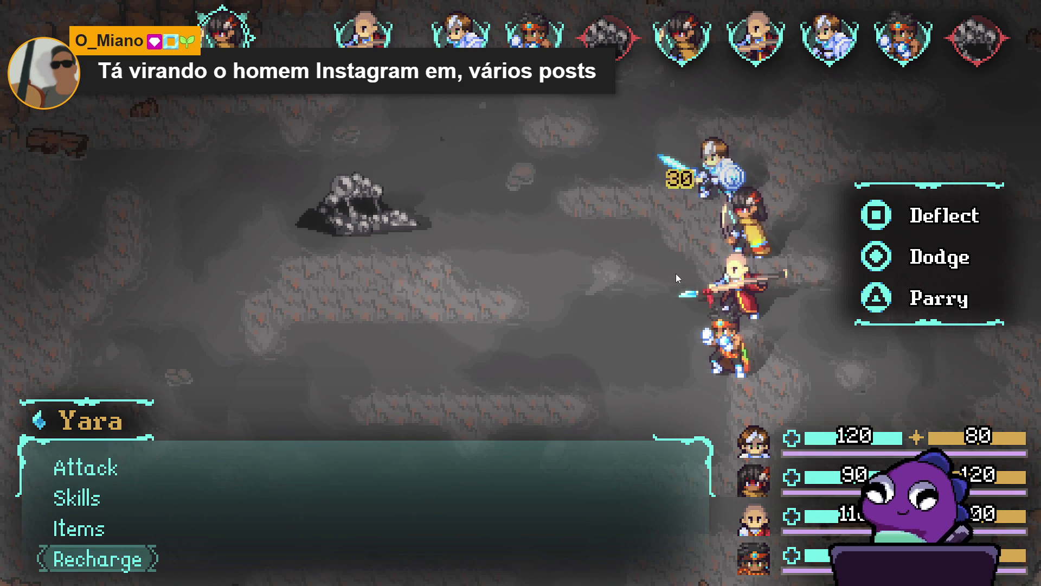
{"action": "key", "text": "Return"}
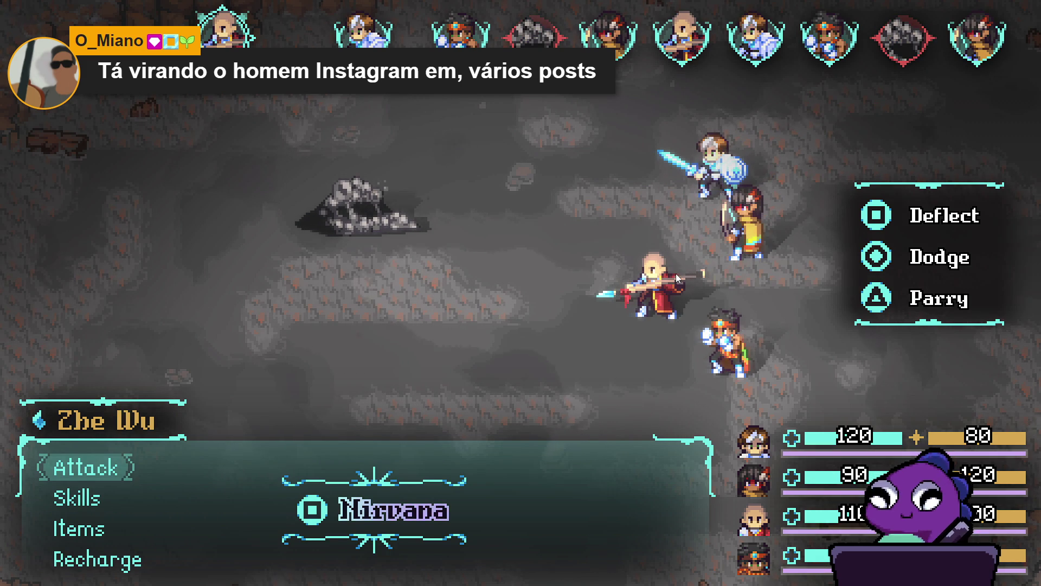
{"action": "key", "text": "Down"}
{"action": "key", "text": "Down"}
{"action": "key", "text": "Down"}
{"action": "key", "text": "Return"}
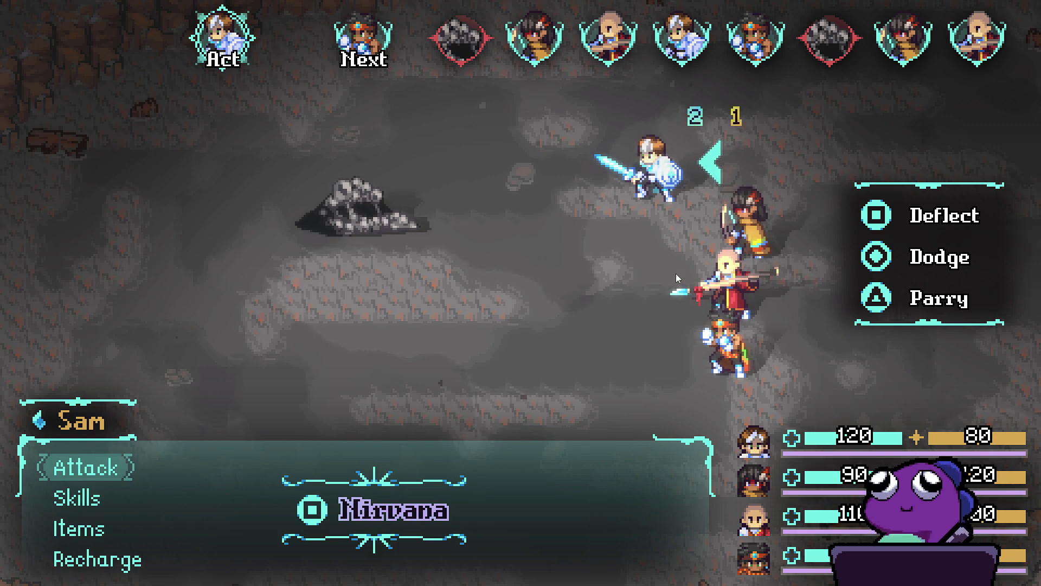
{"action": "key", "text": "Down"}
{"action": "key", "text": "Down"}
{"action": "key", "text": "Down"}
{"action": "key", "text": "Return"}
Have Themba use Stonefist Barrage on the Sloth Blob.
{"action": "key", "text": "Down"}
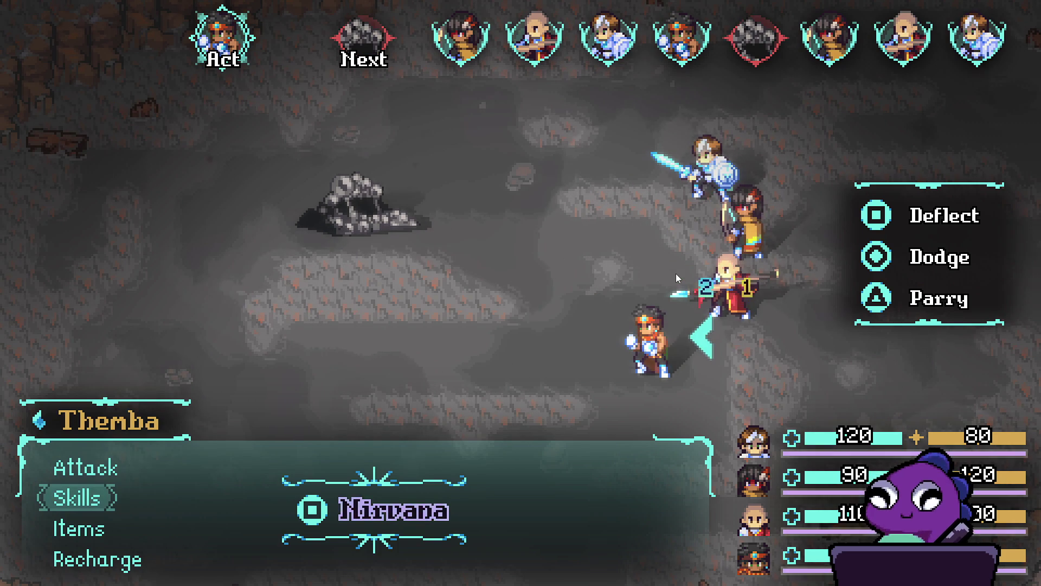
{"action": "key", "text": "Return"}
{"action": "key", "text": "Down"}
{"action": "key", "text": "Up"}
{"action": "key", "text": "Return"}
{"action": "key", "text": "Return"}
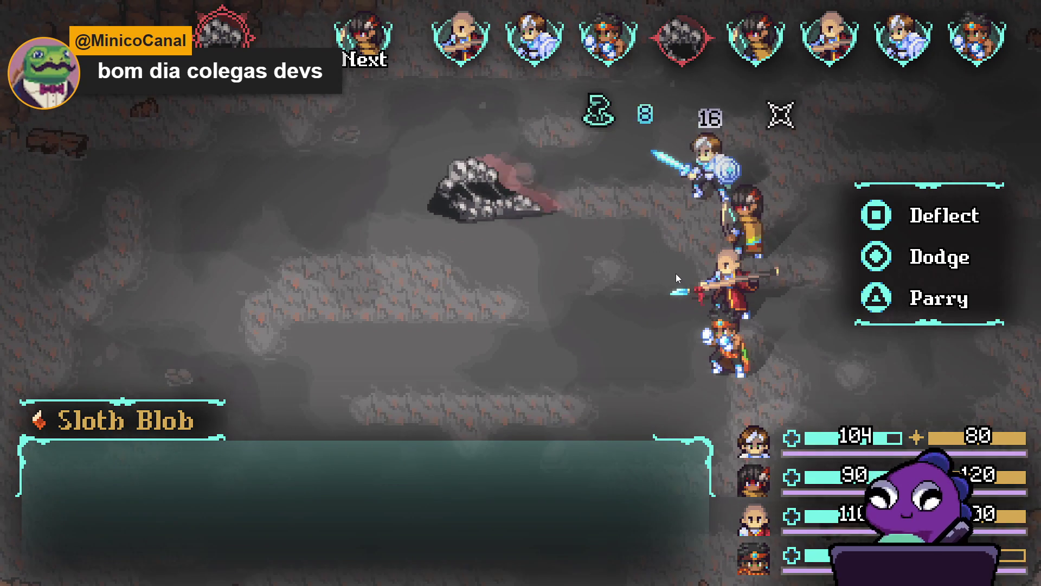
Next turn, the party Recharges, Themba repeats Stonefist Barrage and Yara attacks the rock enemy.
{"action": "key", "text": "Up"}
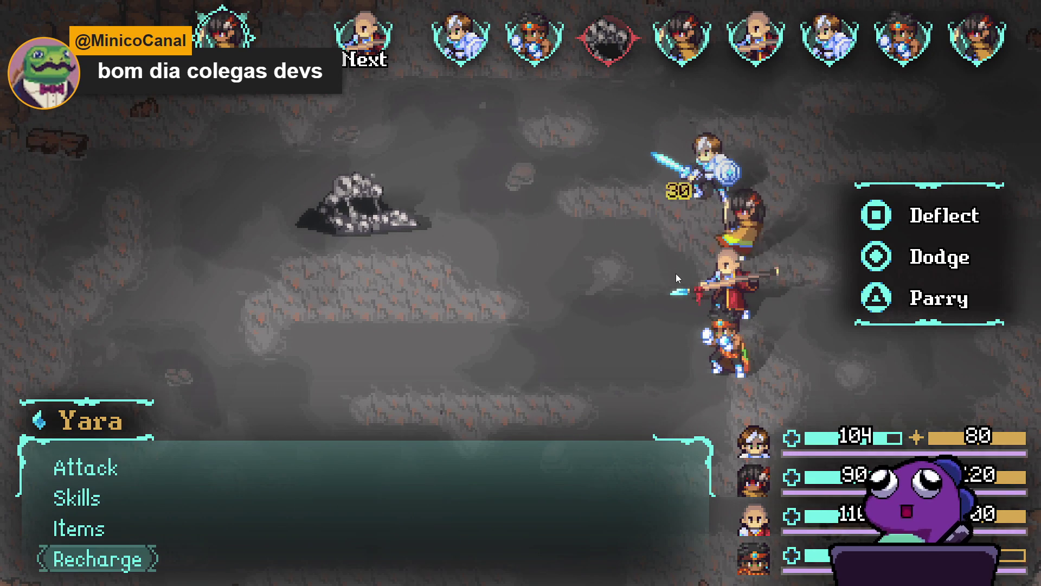
{"action": "key", "text": "Return"}
{"action": "key", "text": "Up"}
{"action": "key", "text": "Return"}
{"action": "key", "text": "Up"}
{"action": "key", "text": "Return"}
{"action": "key", "text": "Down"}
{"action": "key", "text": "Down"}
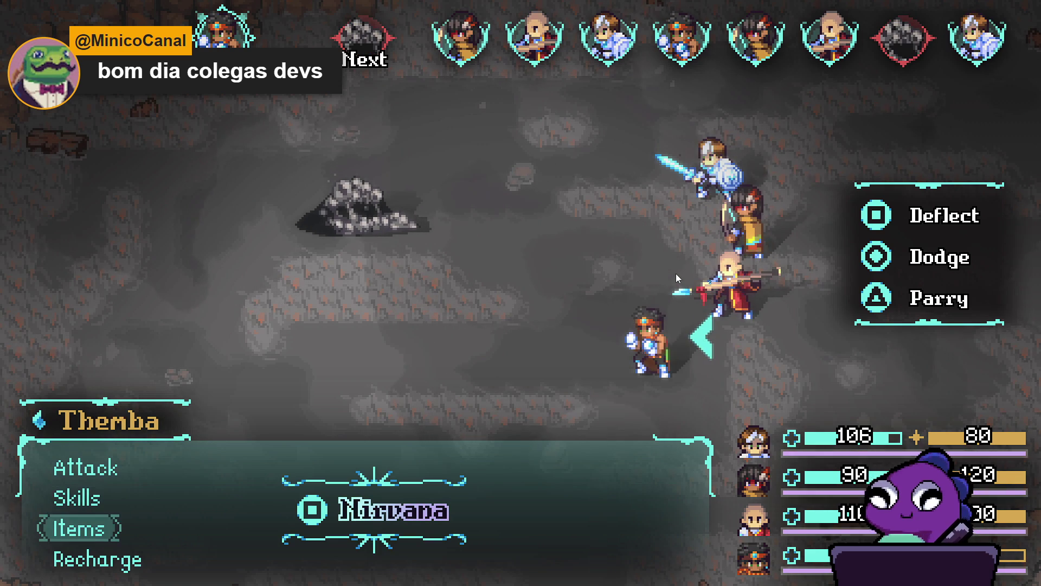
{"action": "key", "text": "Down"}
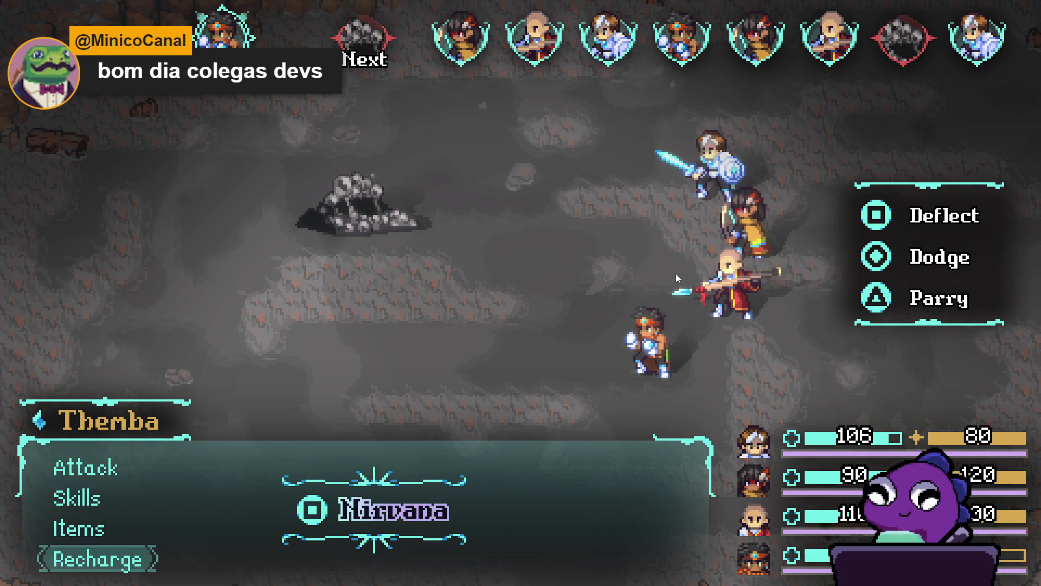
{"action": "key", "text": "Up"}
{"action": "key", "text": "Up"}
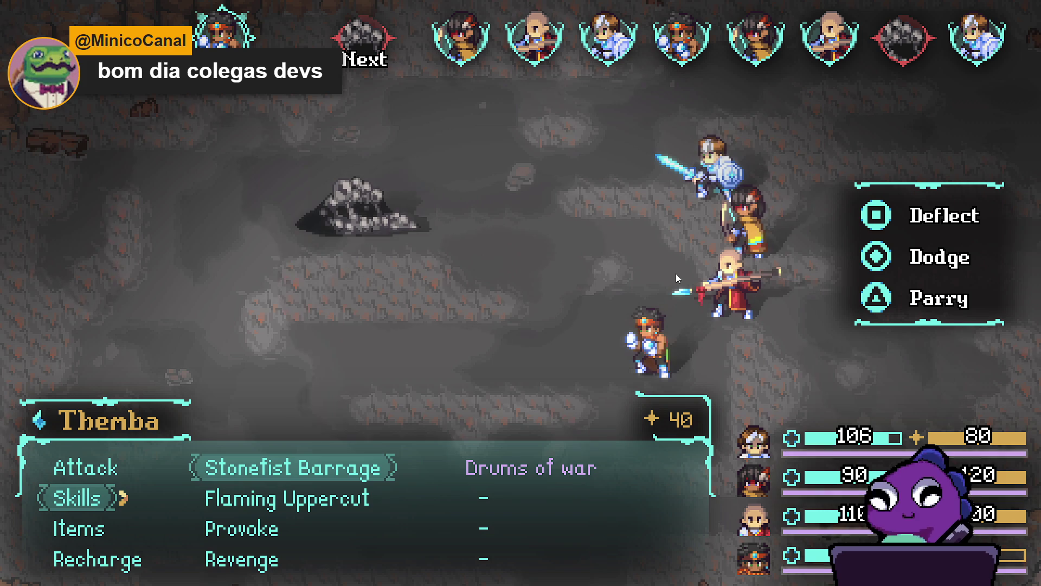
{"action": "key", "text": "Return"}
{"action": "key", "text": "Return"}
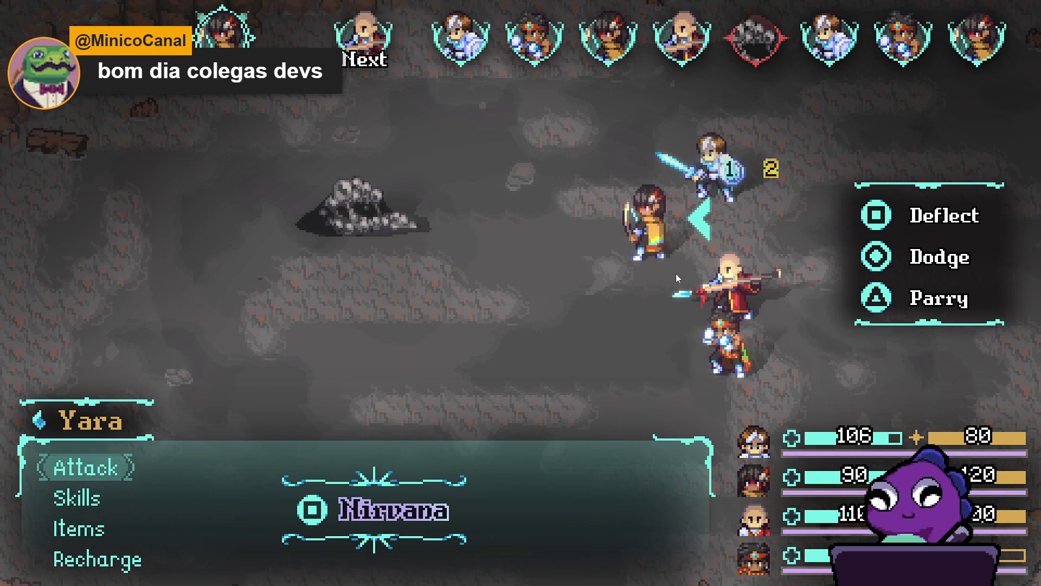
{"action": "key", "text": "Return"}
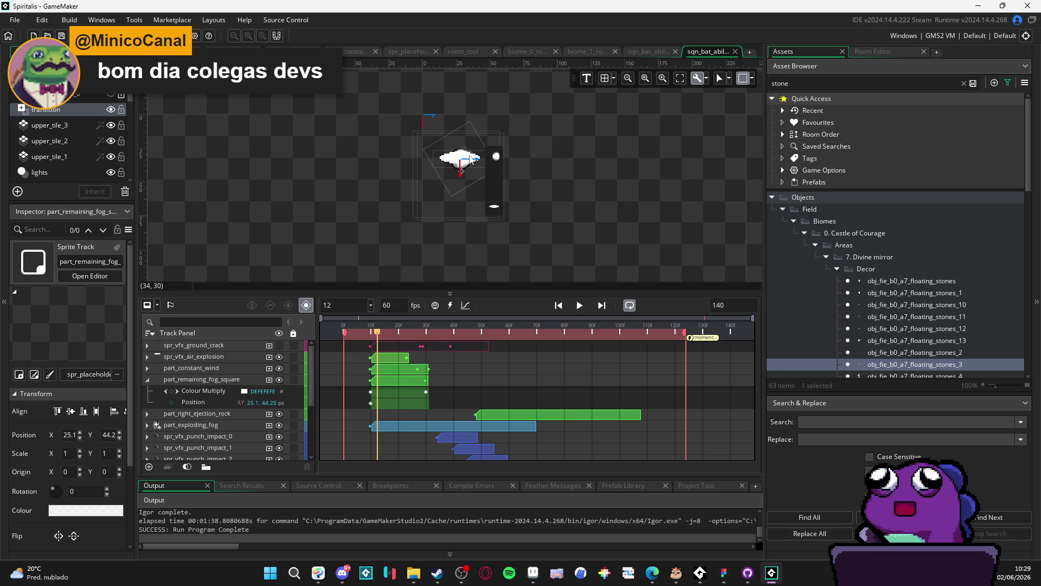
Expand the part_exploding_fog track, set its Rotation to -90, and preview the sequence.
{"action": "left_click", "coordinate": [201, 404]}
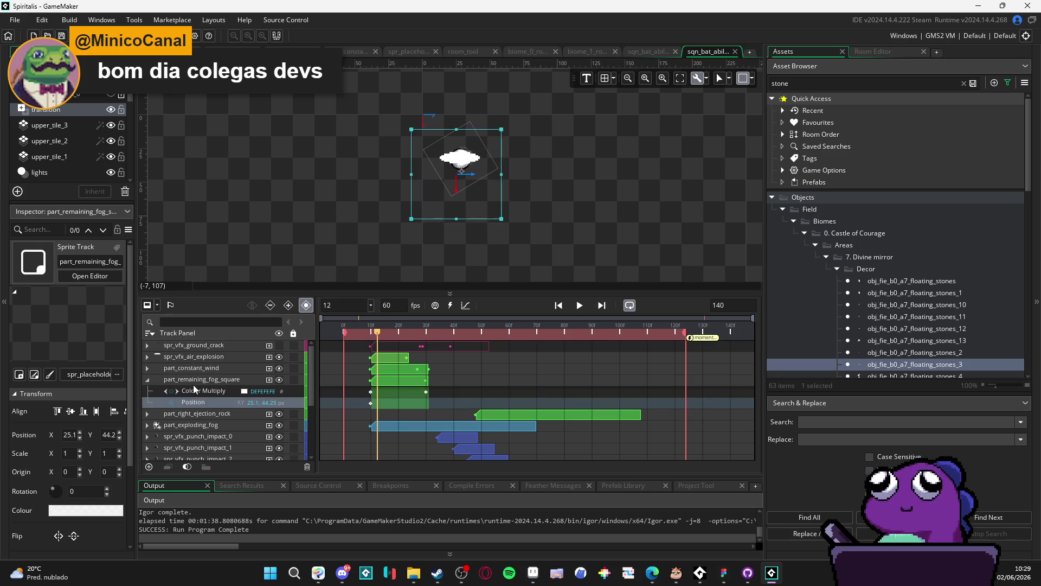
{"action": "left_click", "coordinate": [205, 427]}
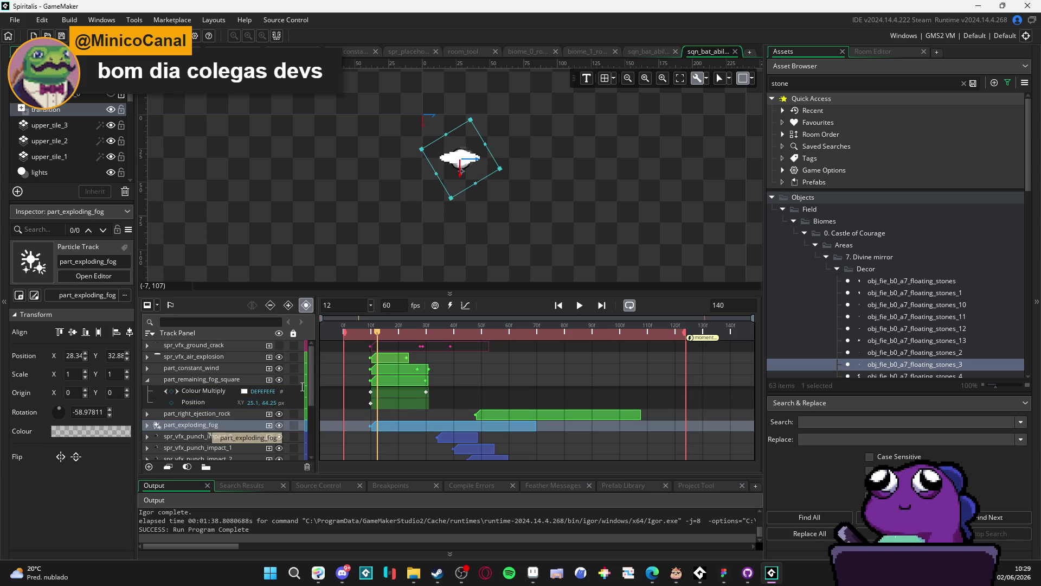
{"action": "left_click", "coordinate": [147, 426]}
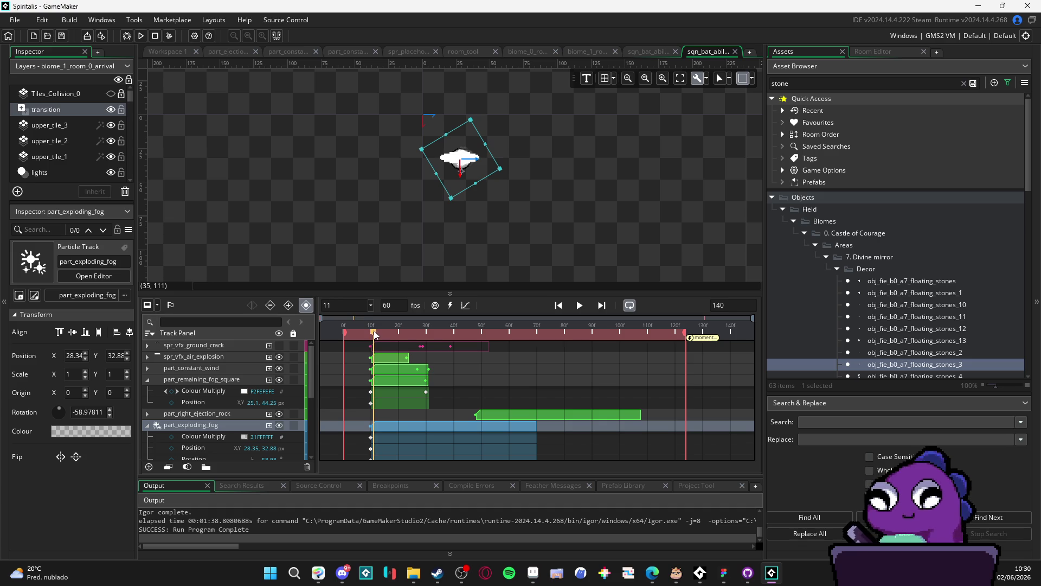
{"action": "scroll", "coordinate": [223, 456], "scroll_direction": "down", "scroll_amount": 2}
{"action": "left_click", "coordinate": [580, 306]}
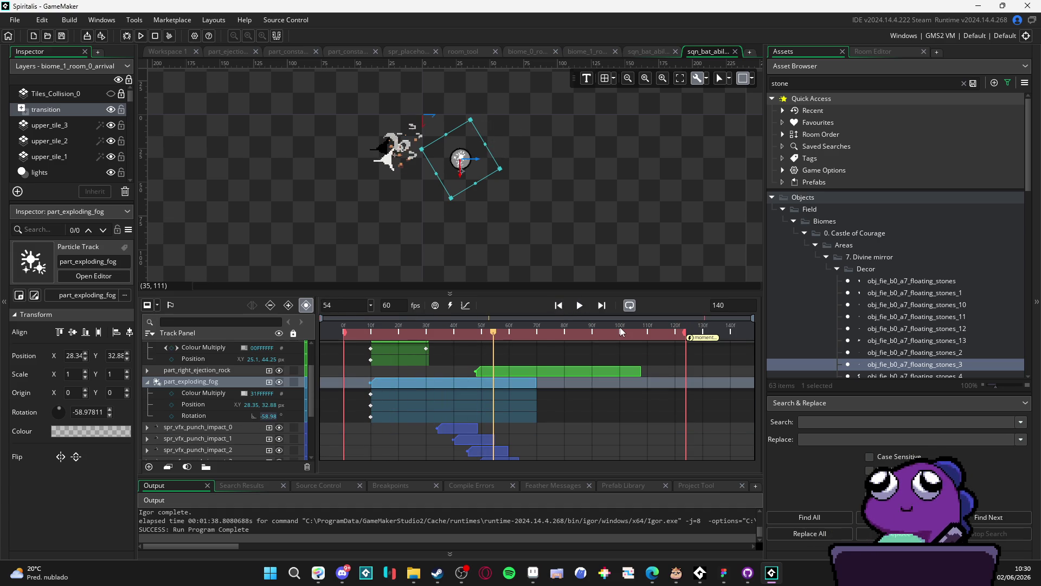
{"action": "type", "text": "-90"}
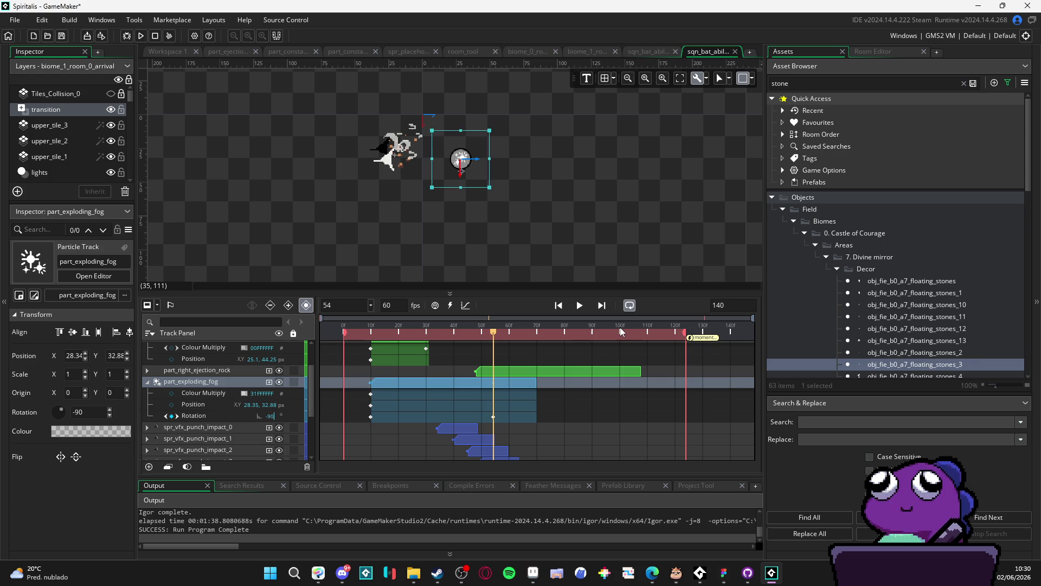
{"action": "left_click", "coordinate": [544, 336]}
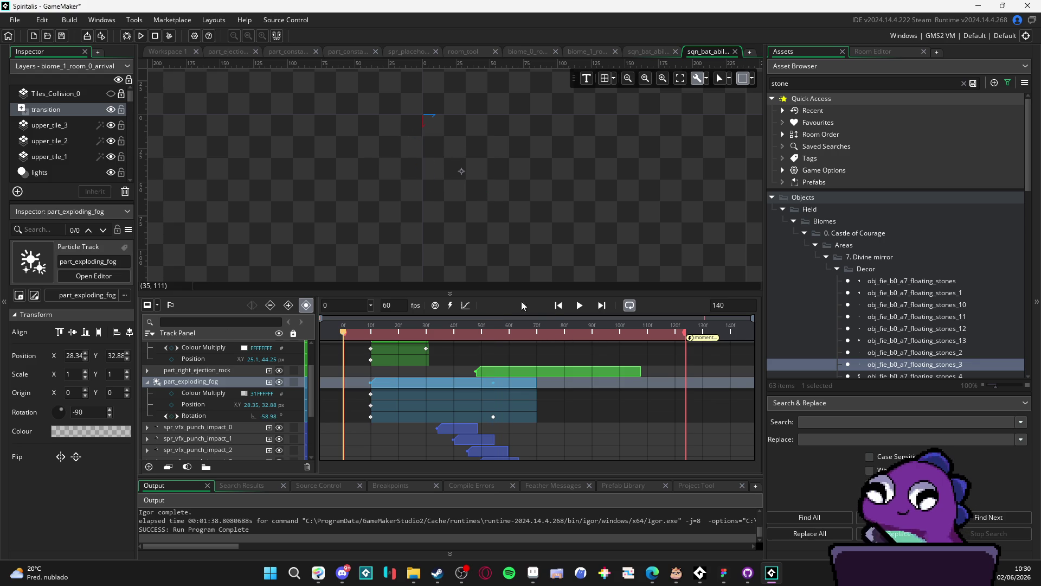
{"action": "left_click", "coordinate": [580, 306]}
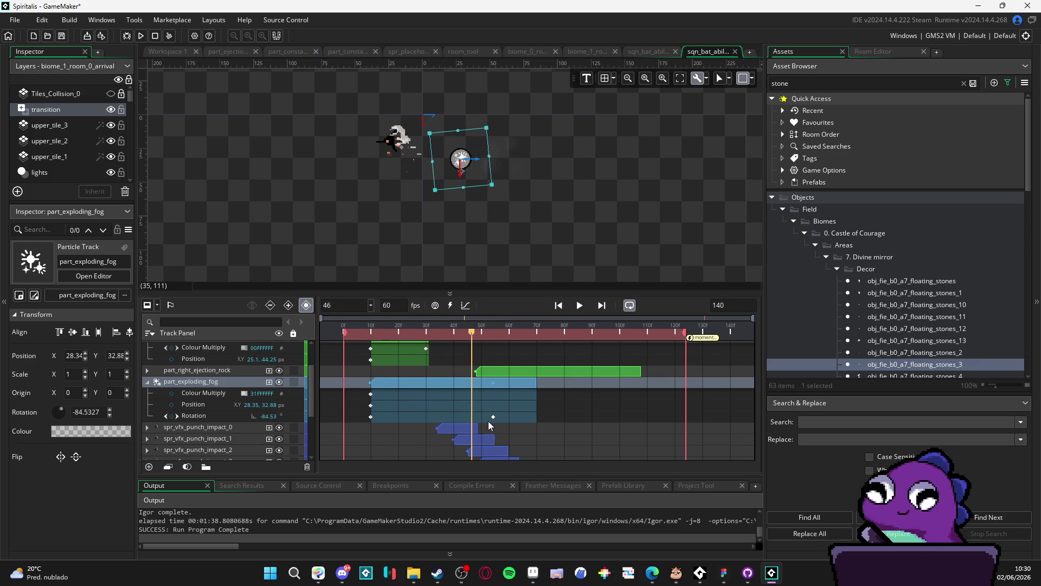
Delete the early Rotation key, move the -90 key to frame 0, preview, and save.
{"action": "left_click", "coordinate": [370, 417]}
{"action": "key", "text": "Delete"}
{"action": "left_click_drag", "start_coordinate": [494, 419], "coordinate": [360, 421]}
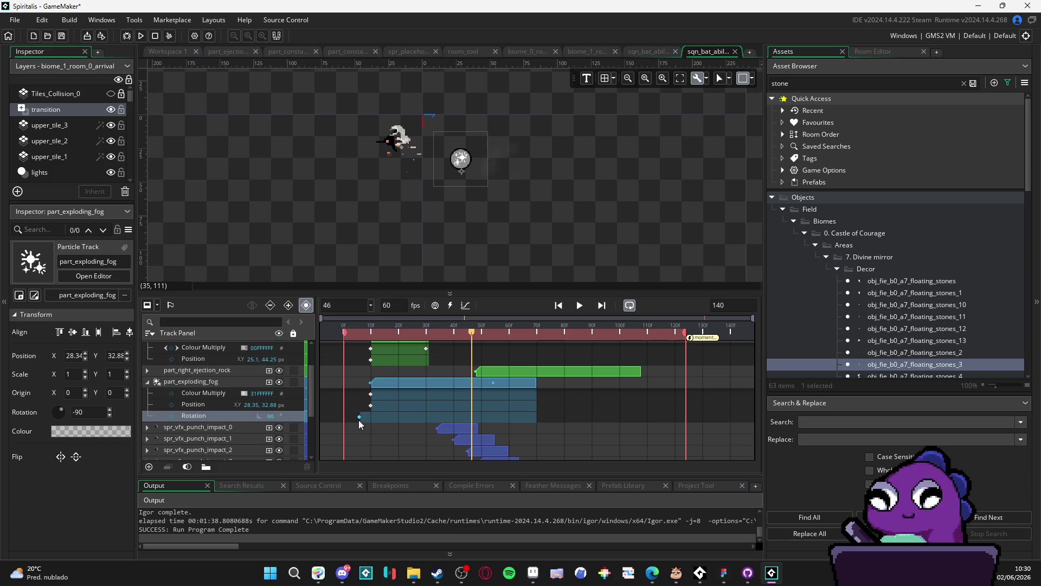
{"action": "key", "text": "space"}
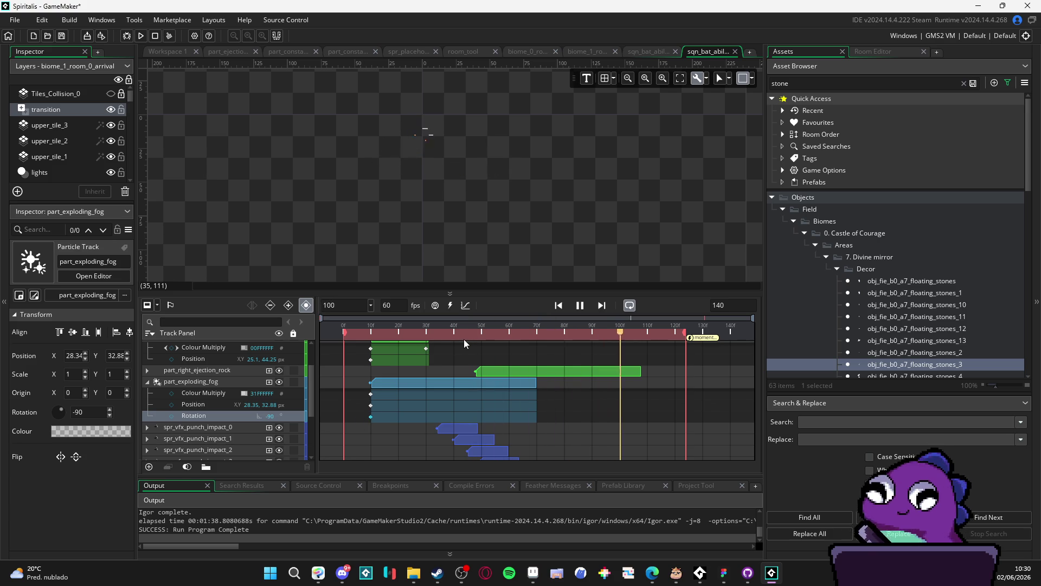
{"action": "key", "text": "space"}
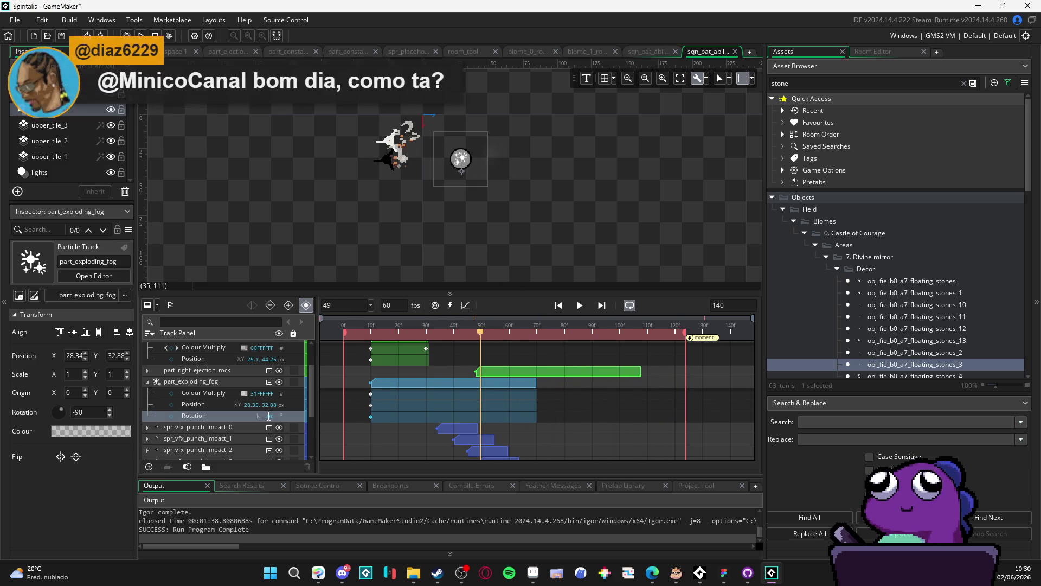
{"action": "left_click", "coordinate": [579, 307]}
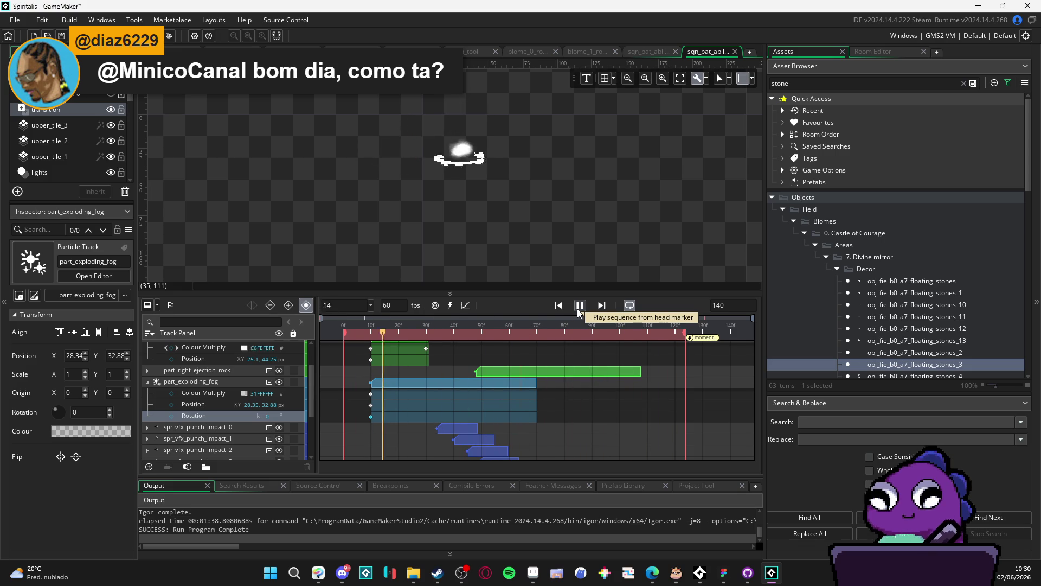
{"action": "left_click", "coordinate": [580, 312]}
{"action": "key", "text": "ctrl+s"}
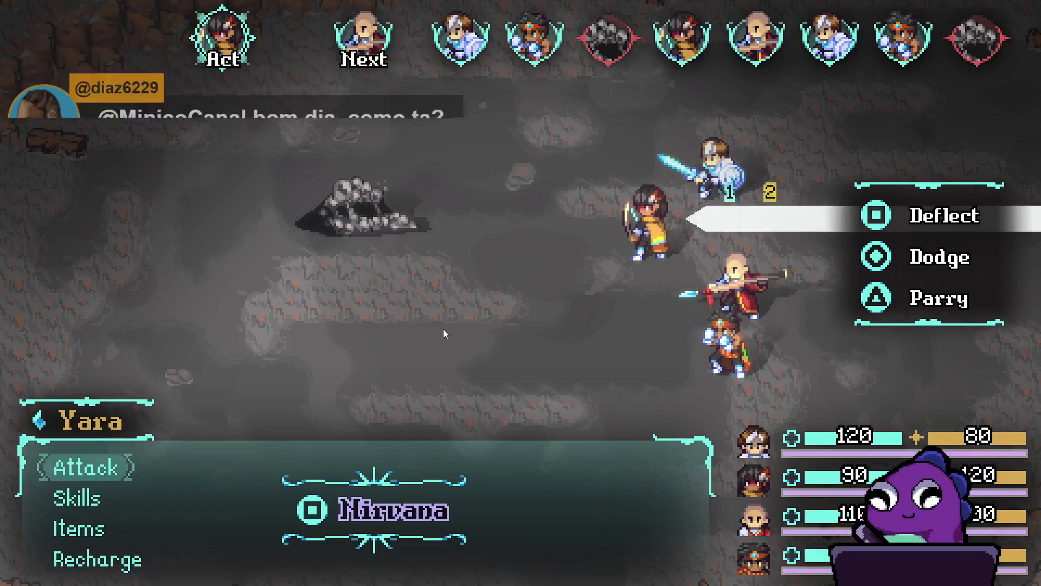
Have Yara, Zhe Wu and Sam Recharge, then Themba uses Stonefist Barrage on the Sloth Blob.
{"action": "key", "text": "Return"}
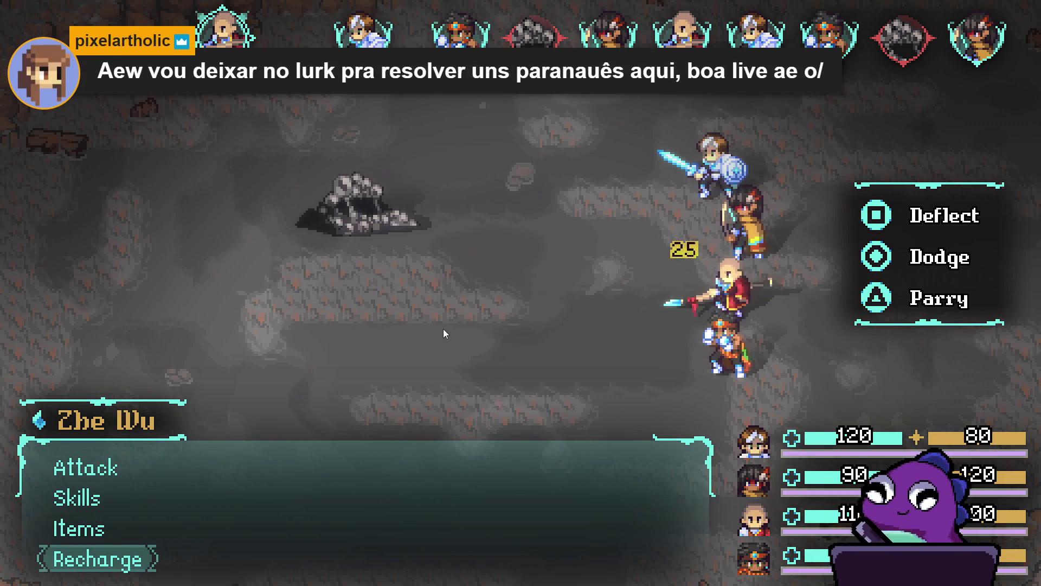
{"action": "key", "text": "Return"}
{"action": "key", "text": "Up"}
{"action": "key", "text": "Return"}
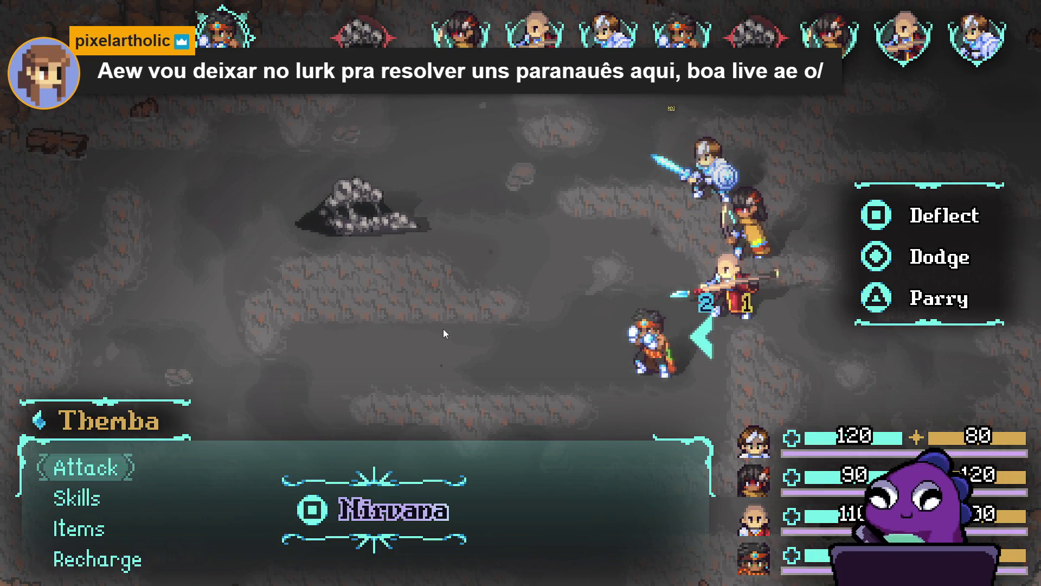
{"action": "key", "text": "Down"}
{"action": "key", "text": "Up"}
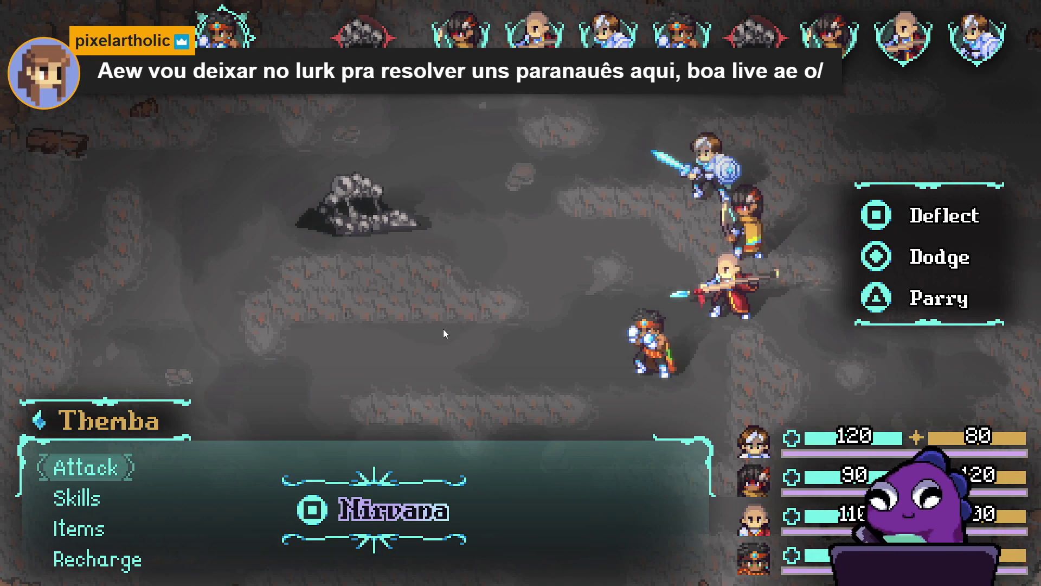
{"action": "key", "text": "Down"}
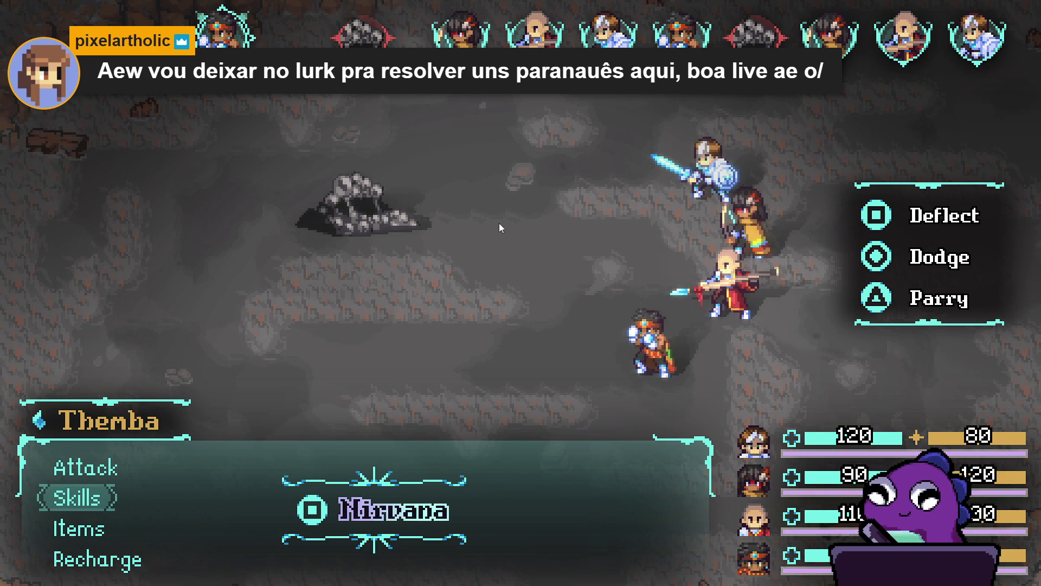
{"action": "key", "text": "Return"}
{"action": "key", "text": "Return"}
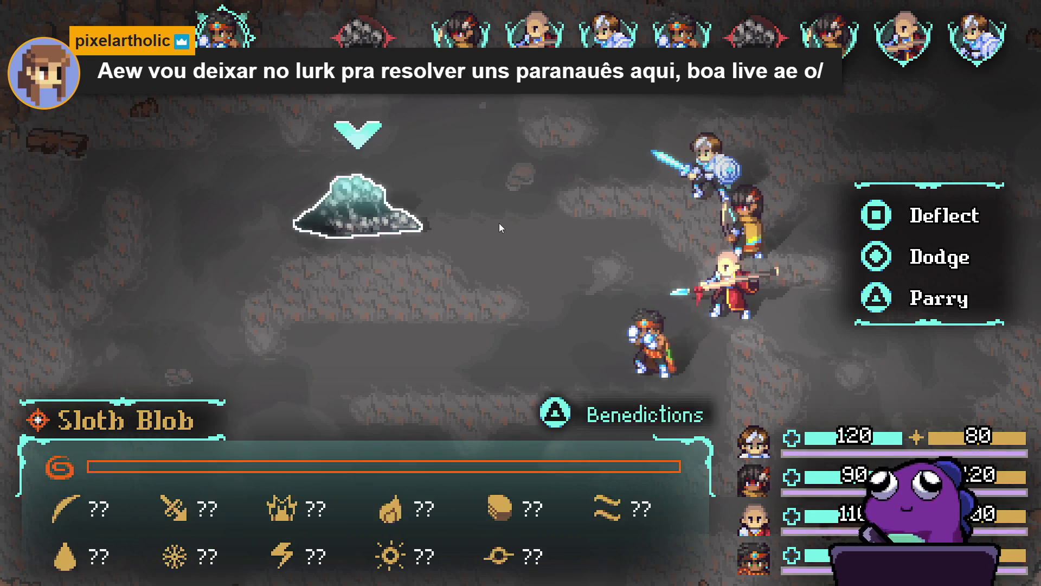
{"action": "key", "text": "Return"}
{"action": "key", "text": "Return"}
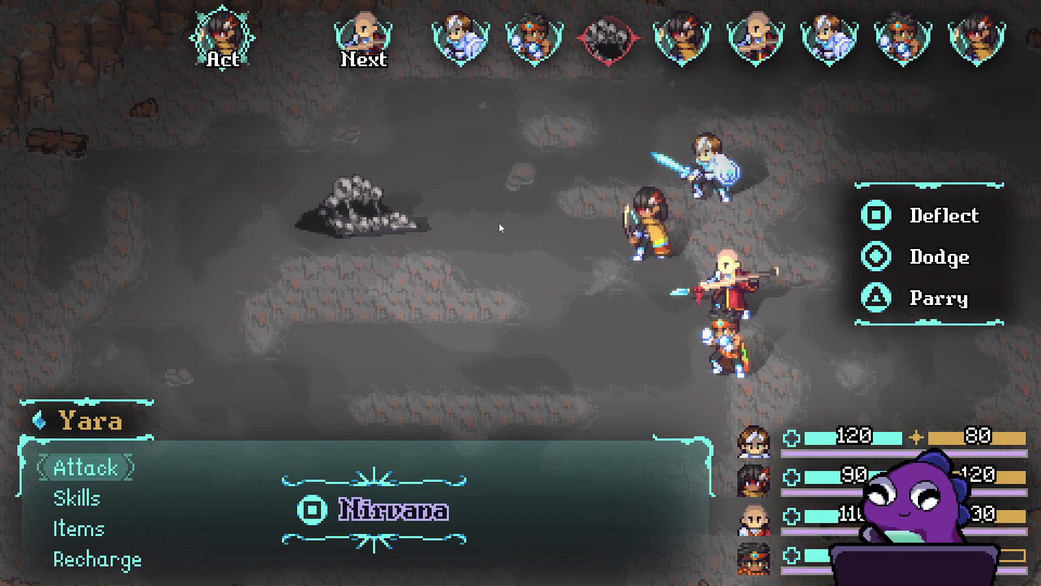
Next turn, Recharge with Yara, Zhe Wu and Sam, then open Themba's Skills list.
{"action": "key", "text": "Up"}
{"action": "key", "text": "Return"}
{"action": "key", "text": "Up"}
{"action": "key", "text": "Return"}
{"action": "key", "text": "Up"}
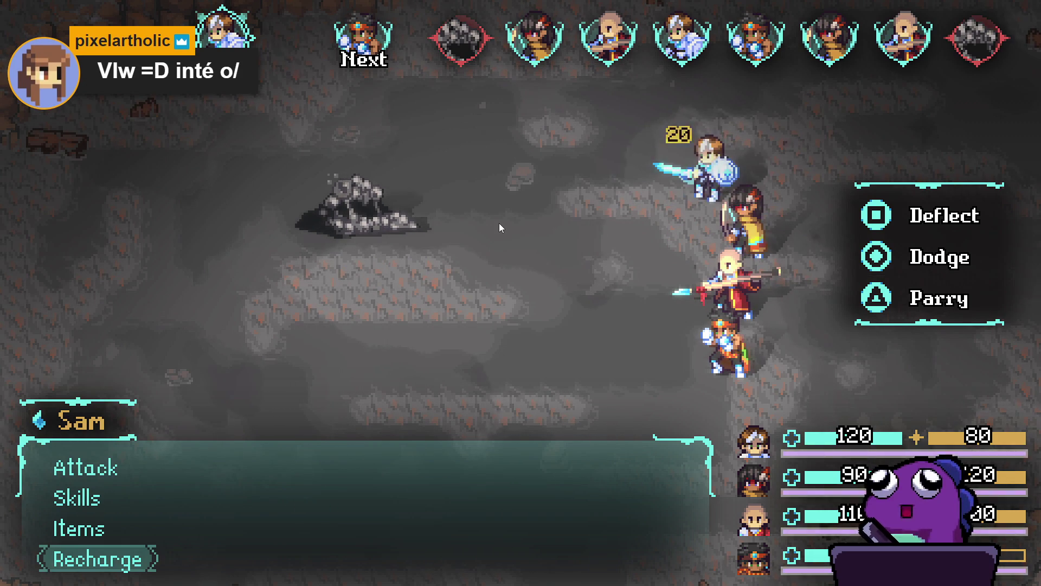
{"action": "key", "text": "Return"}
{"action": "key", "text": "Up"}
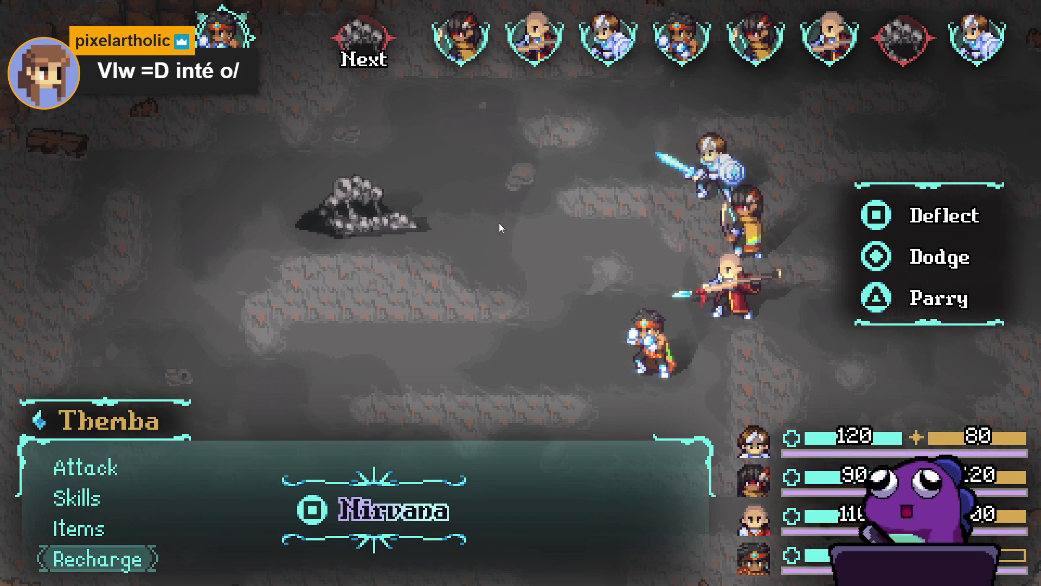
{"action": "key", "text": "Up"}
{"action": "key", "text": "Up"}
{"action": "key", "text": "Return"}
{"action": "key", "text": "Return"}
{"action": "key", "text": "Return"}
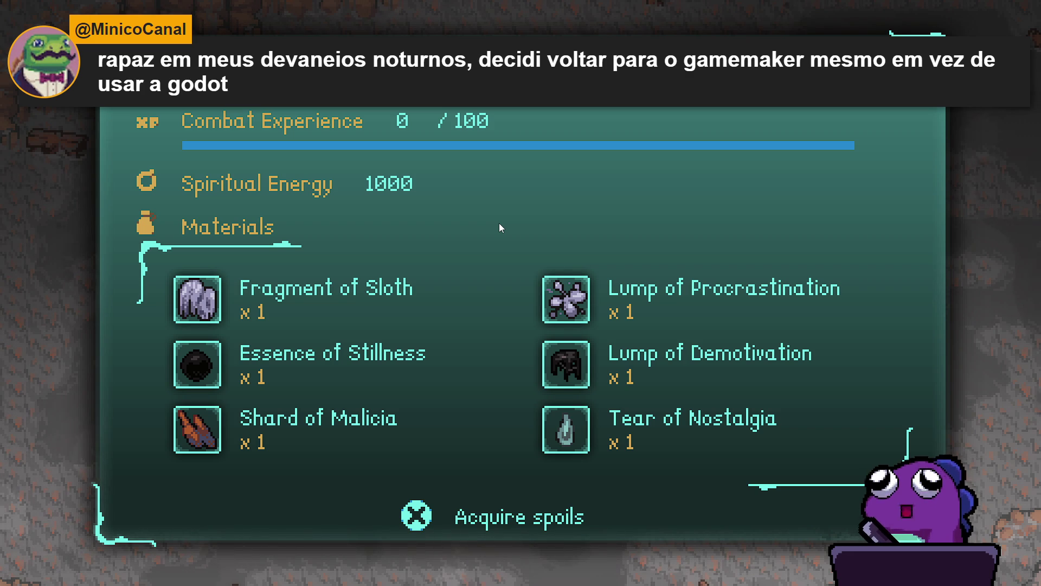
Acquire the spoils and level-ups, walk the hero left, and return to the editor.
{"action": "key", "text": "x"}
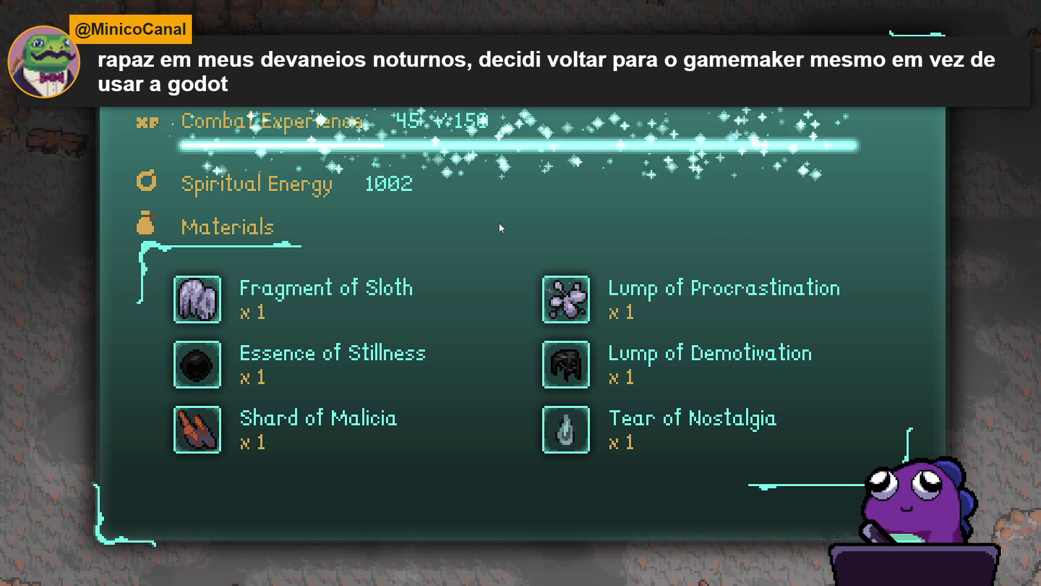
{"action": "key", "text": "x"}
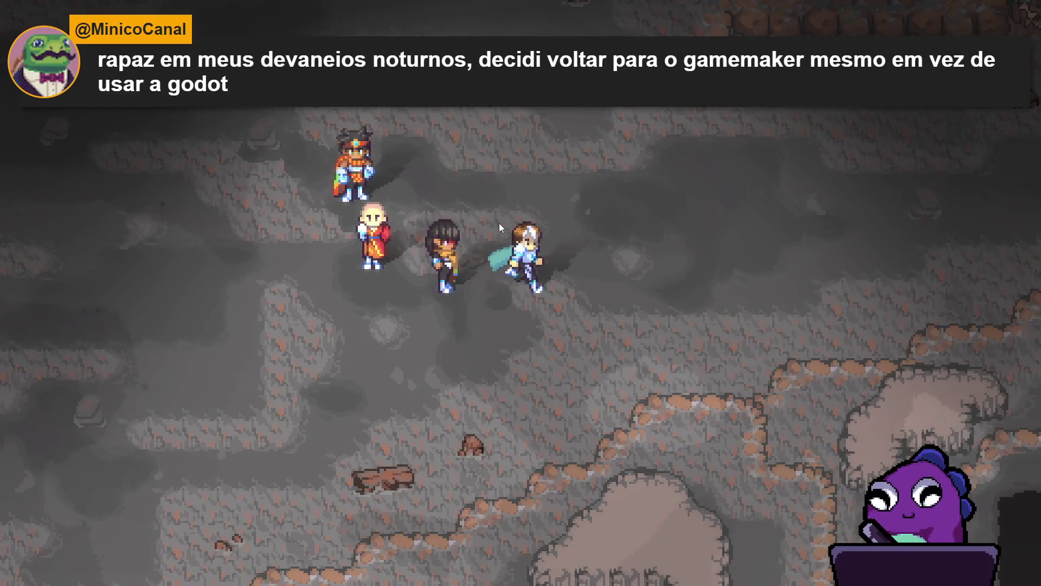
{"action": "key", "text": "Left"}
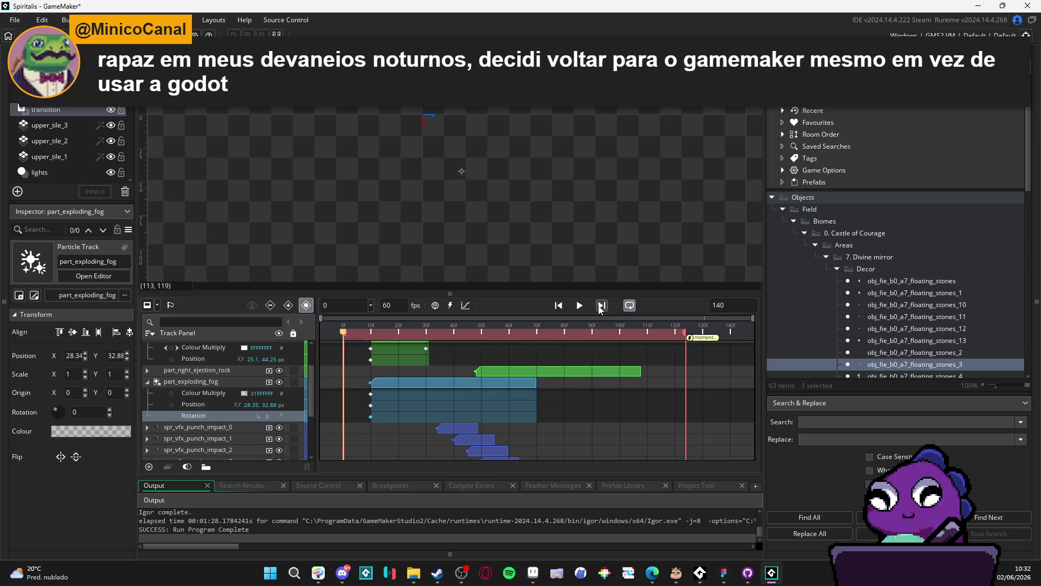
{"action": "left_click", "coordinate": [584, 306]}
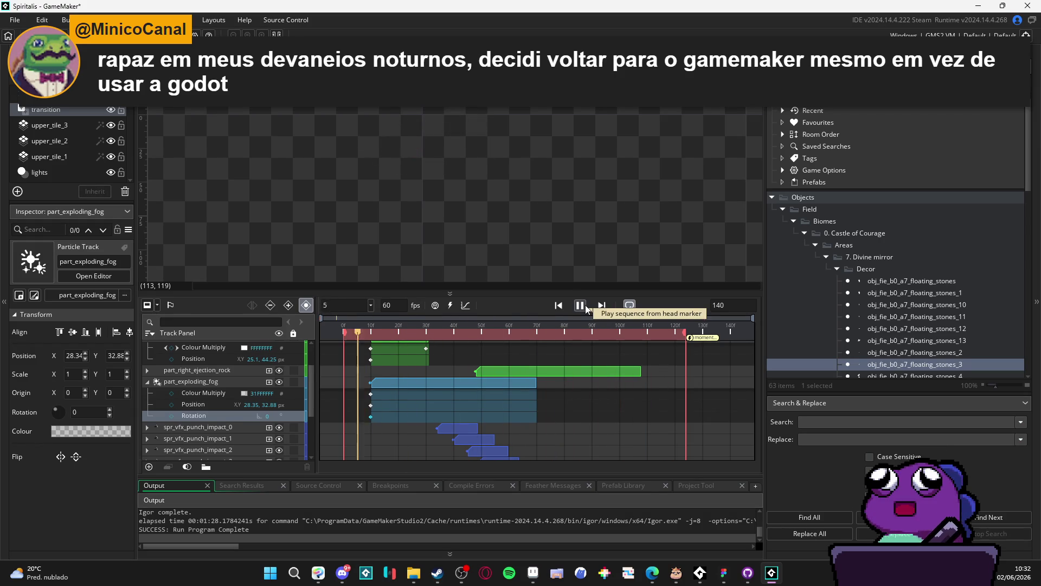
Play back the ability sequence preview, then select the part_constant_wind track.
{"action": "left_click", "coordinate": [579, 305]}
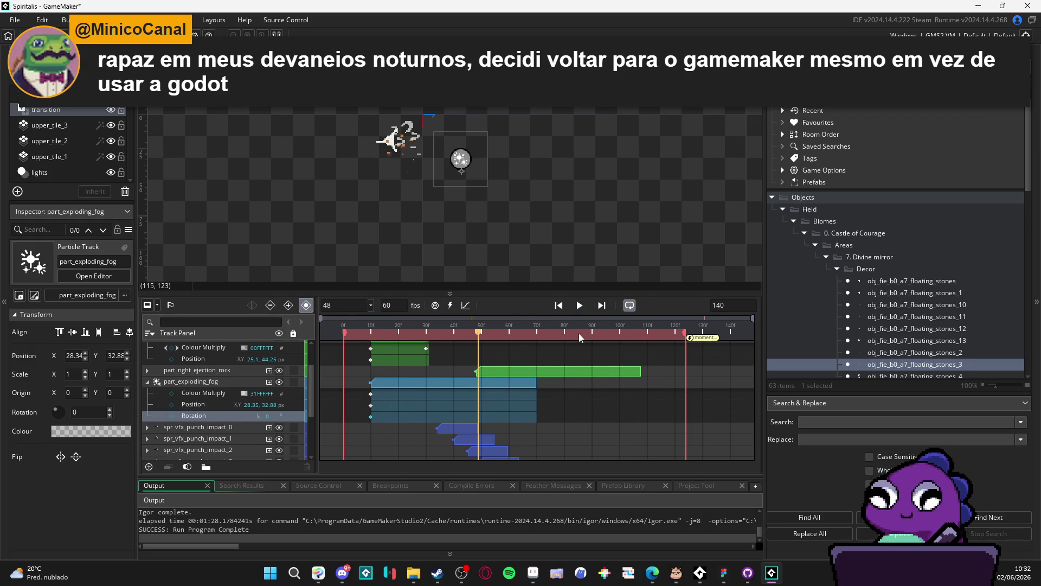
{"action": "key", "text": "space"}
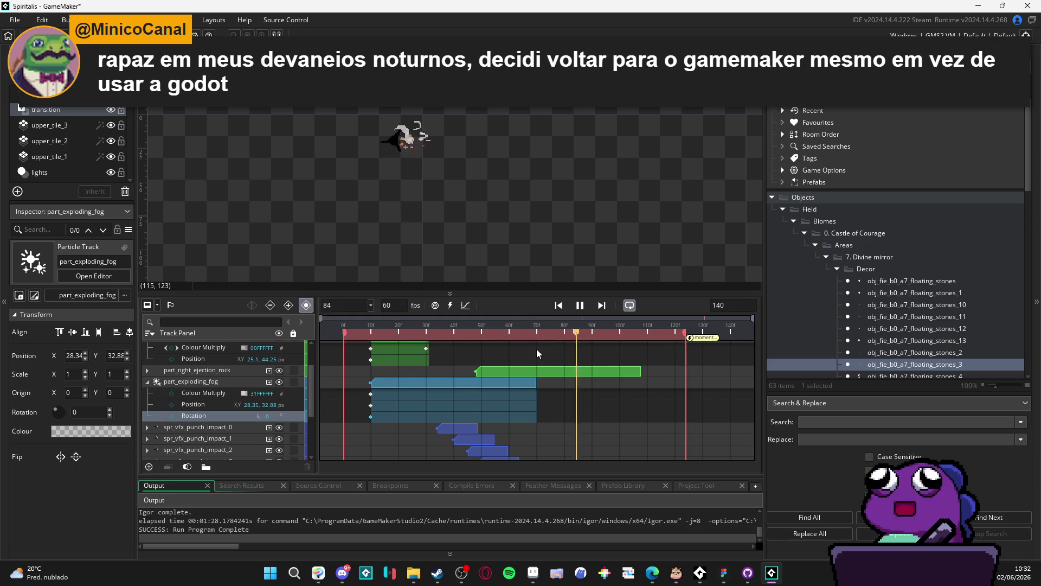
{"action": "key", "text": "space"}
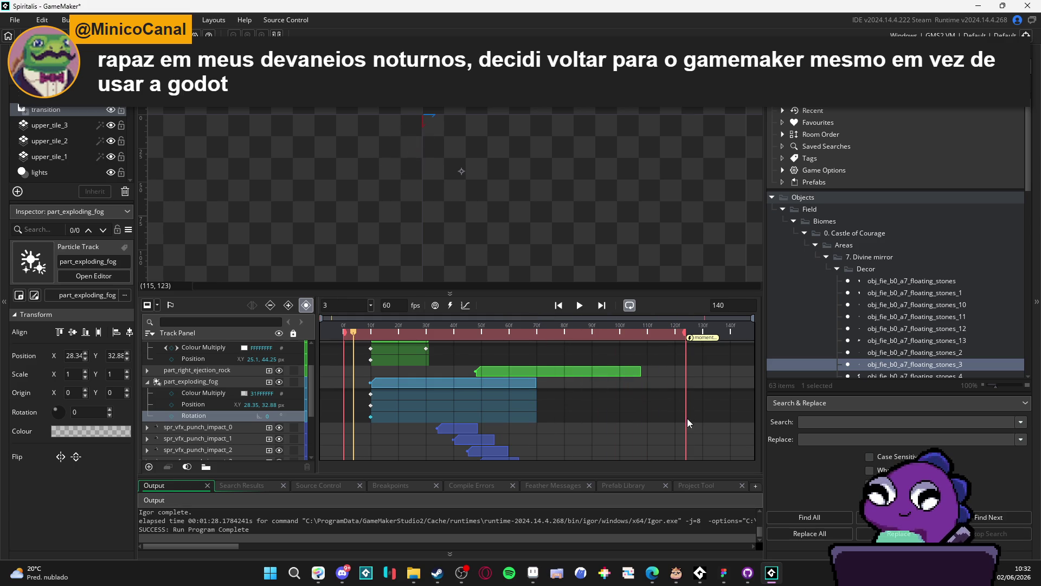
{"action": "scroll", "coordinate": [225, 417], "scroll_direction": "up", "scroll_amount": 3}
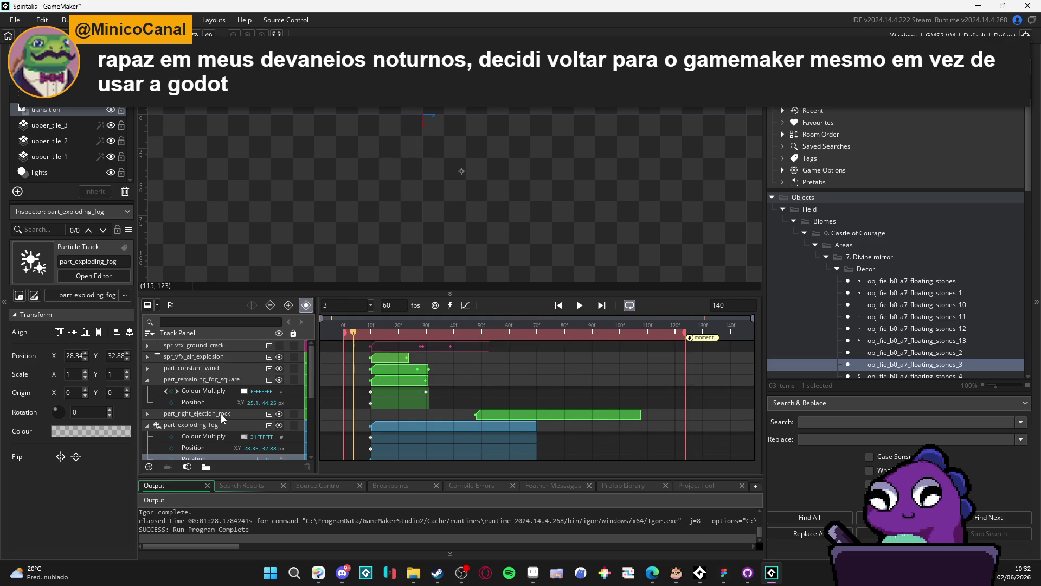
{"action": "left_click", "coordinate": [219, 369]}
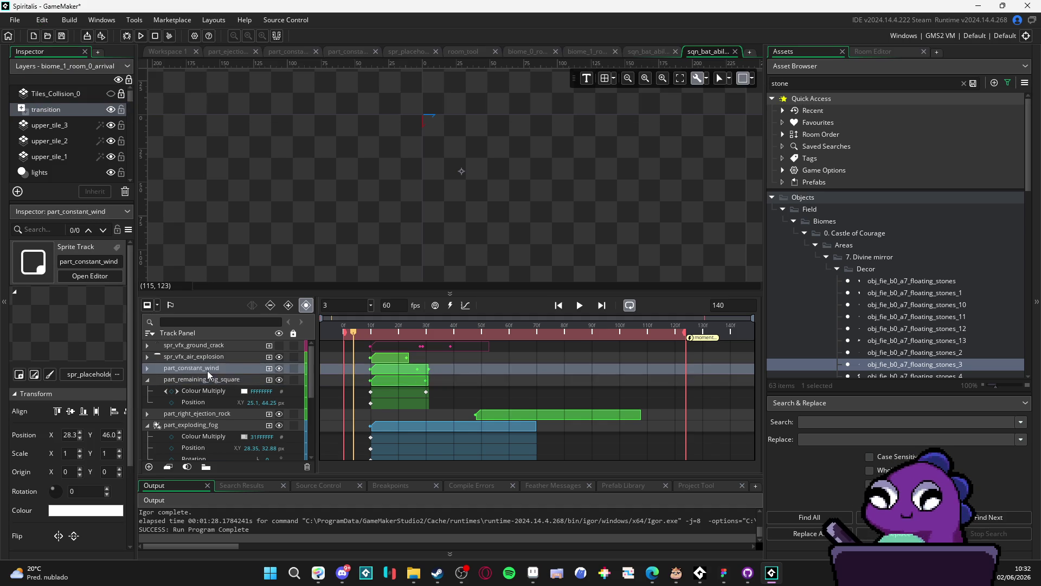
Delete the part_constant_wind track and preview the sequence with part_remaining_fog_square selected.
{"action": "key", "text": "Delete"}
{"action": "left_click", "coordinate": [207, 350]}
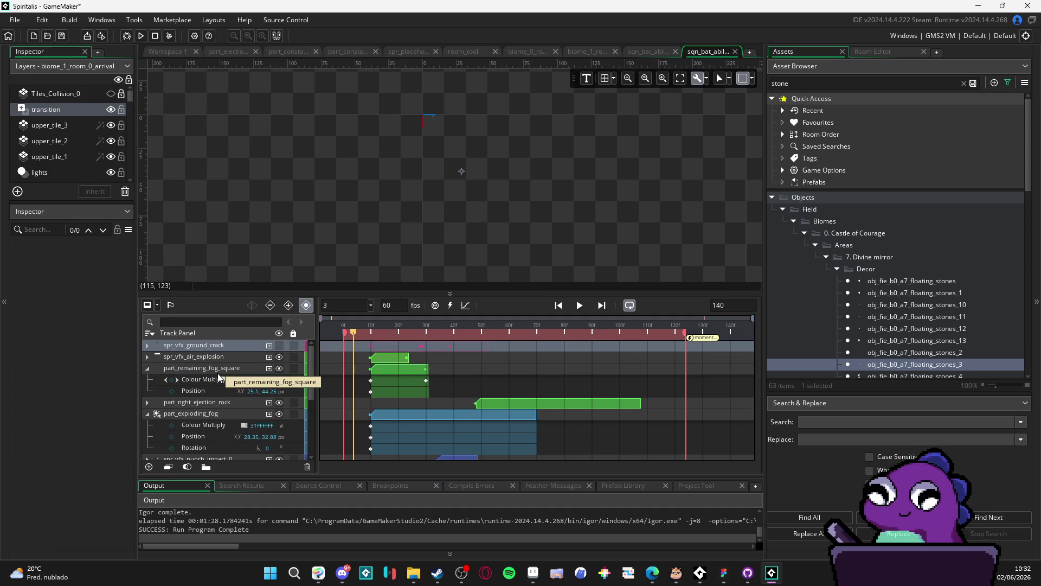
{"action": "left_click", "coordinate": [219, 374]}
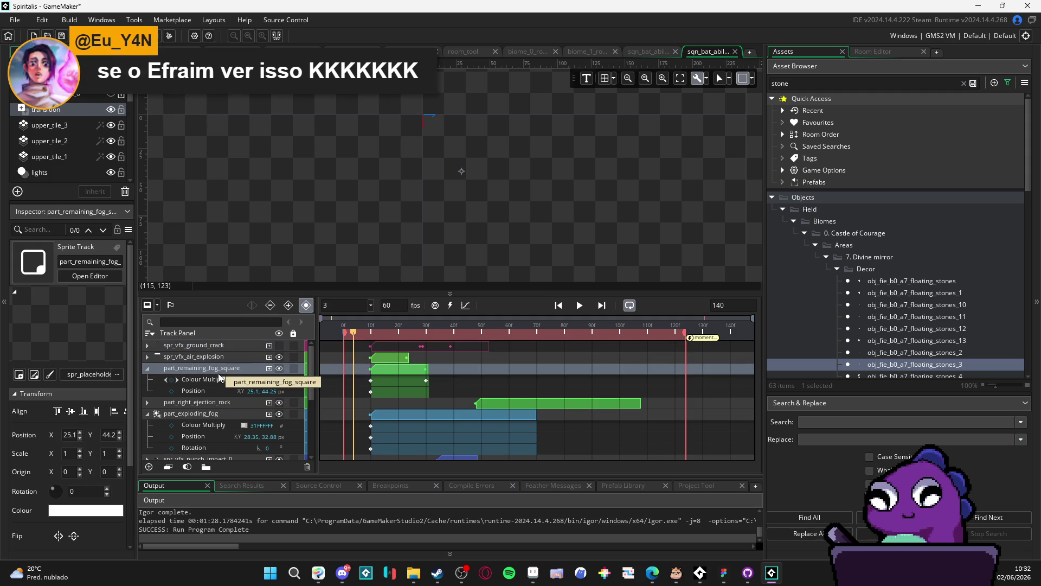
{"action": "key", "text": "space"}
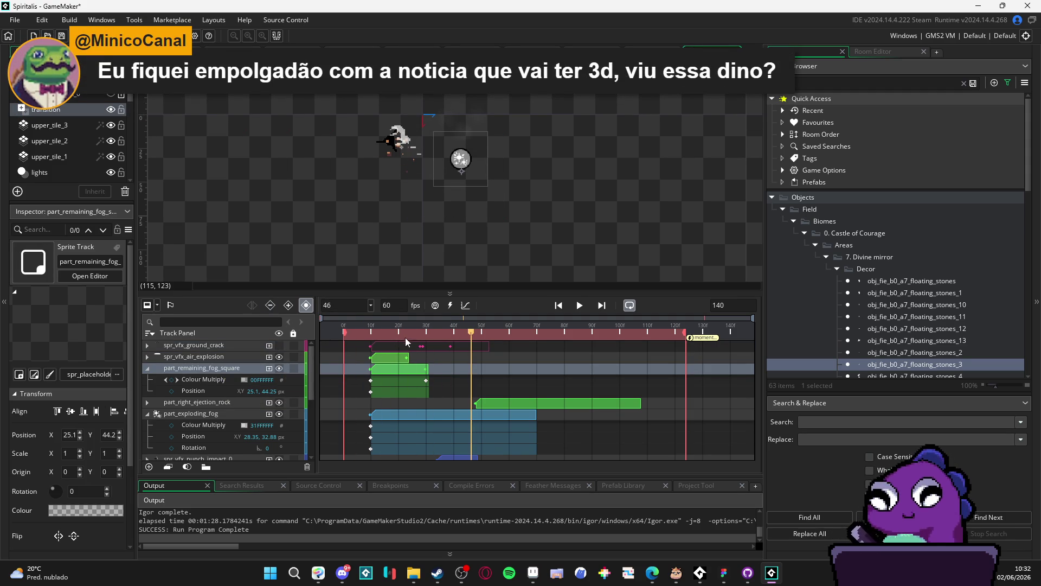
Replay the sequence from frame 10, then scrub the playhead to frame 70.
{"action": "left_click", "coordinate": [370, 328]}
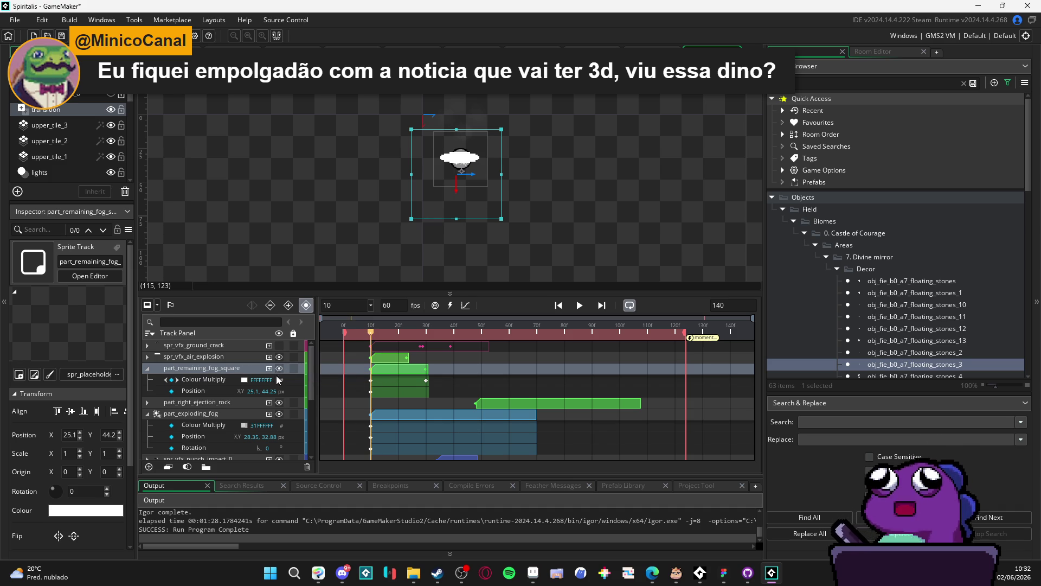
{"action": "key", "text": "space"}
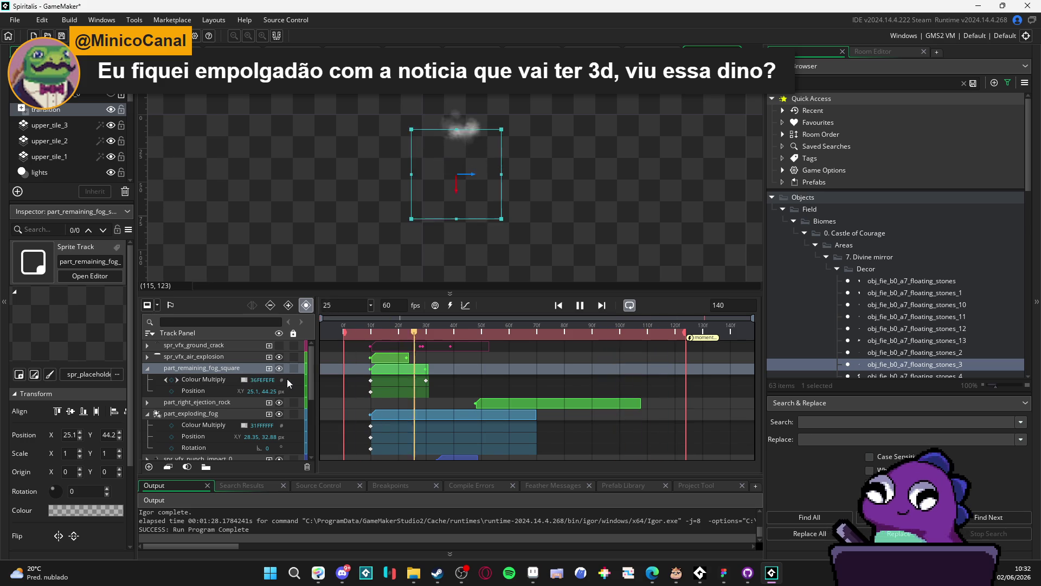
{"action": "key", "text": "space"}
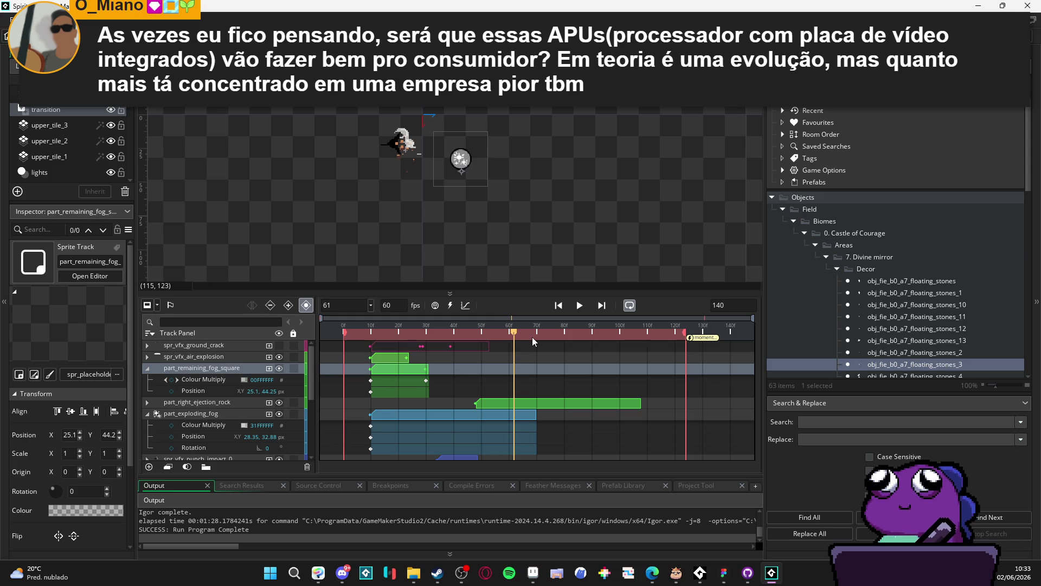
{"action": "left_click_drag", "start_coordinate": [532, 337], "coordinate": [485, 337]}
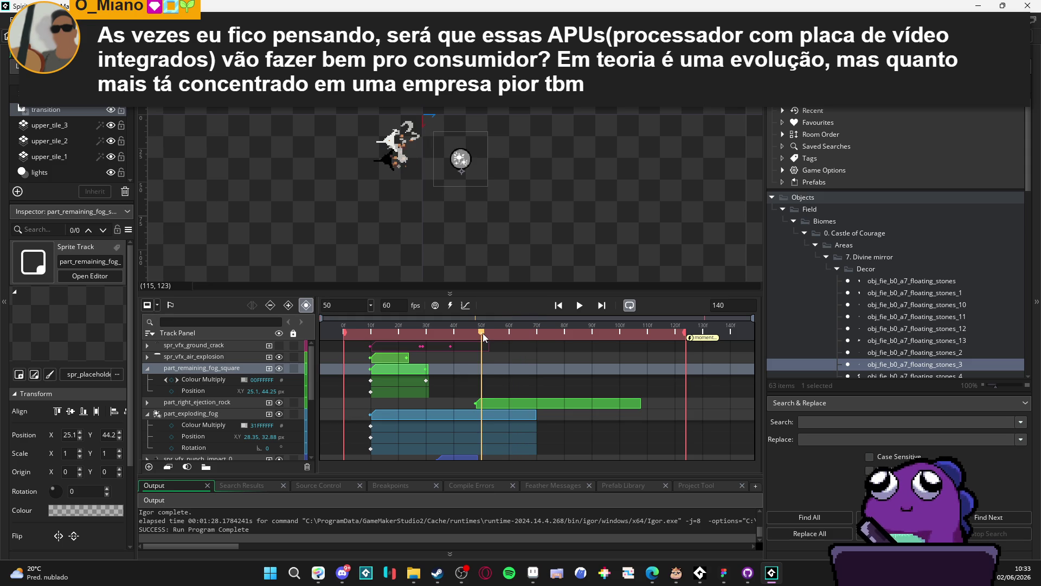
{"action": "left_click", "coordinate": [510, 334]}
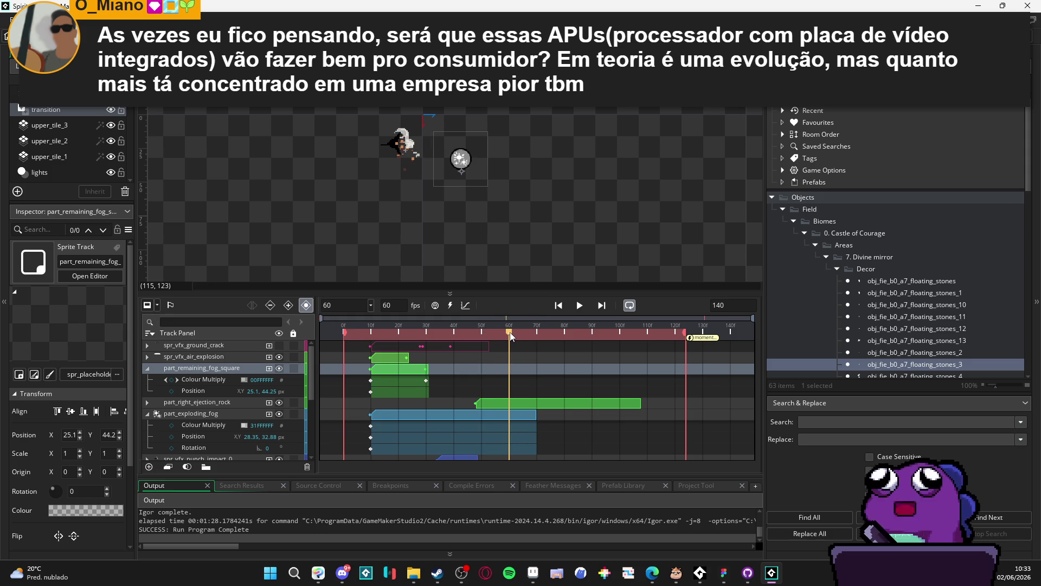
{"action": "left_click", "coordinate": [538, 334]}
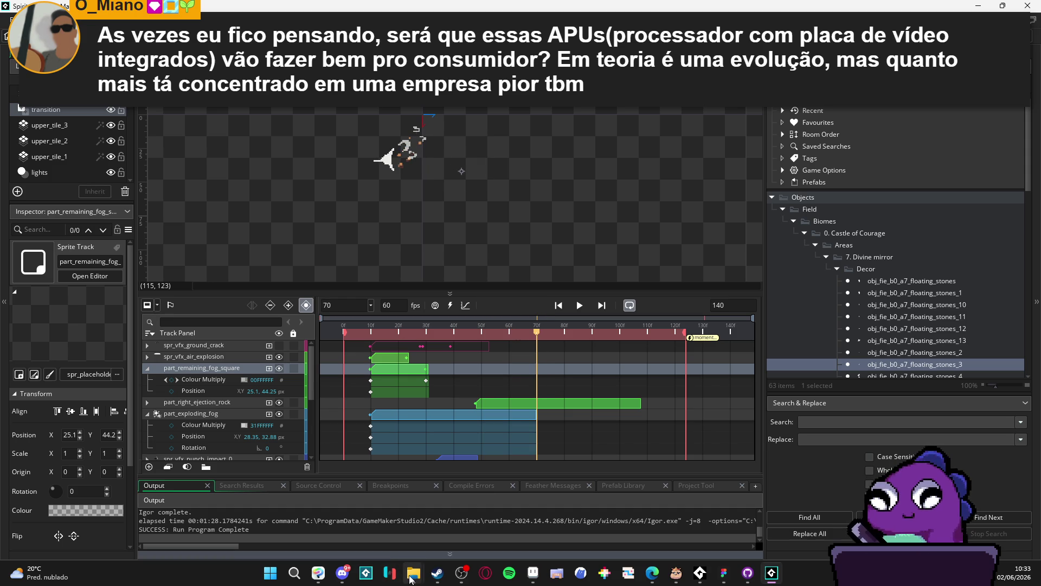
{"action": "mouse_move", "coordinate": [412, 580]}
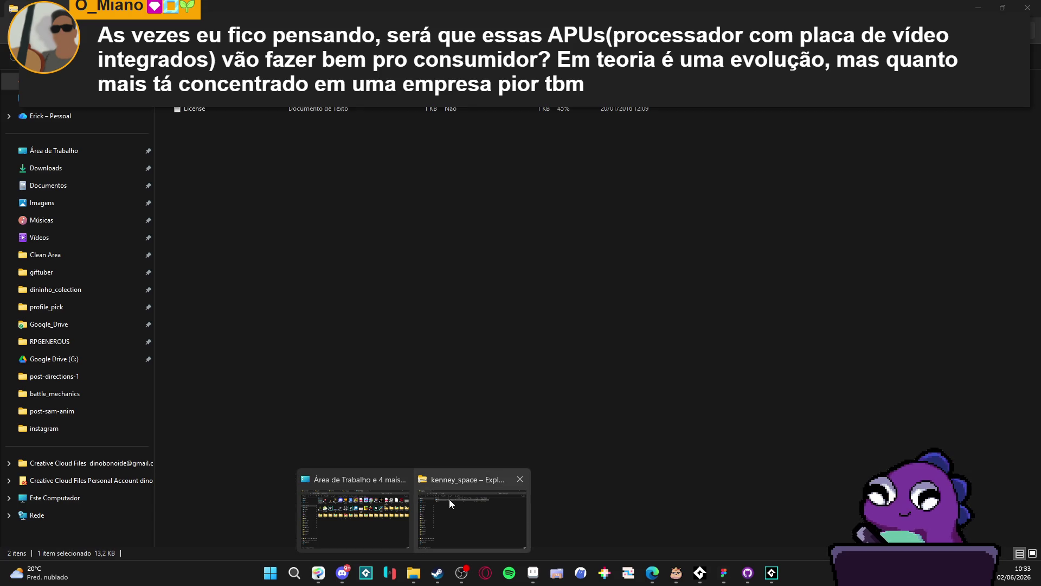
{"action": "left_click", "coordinate": [449, 499]}
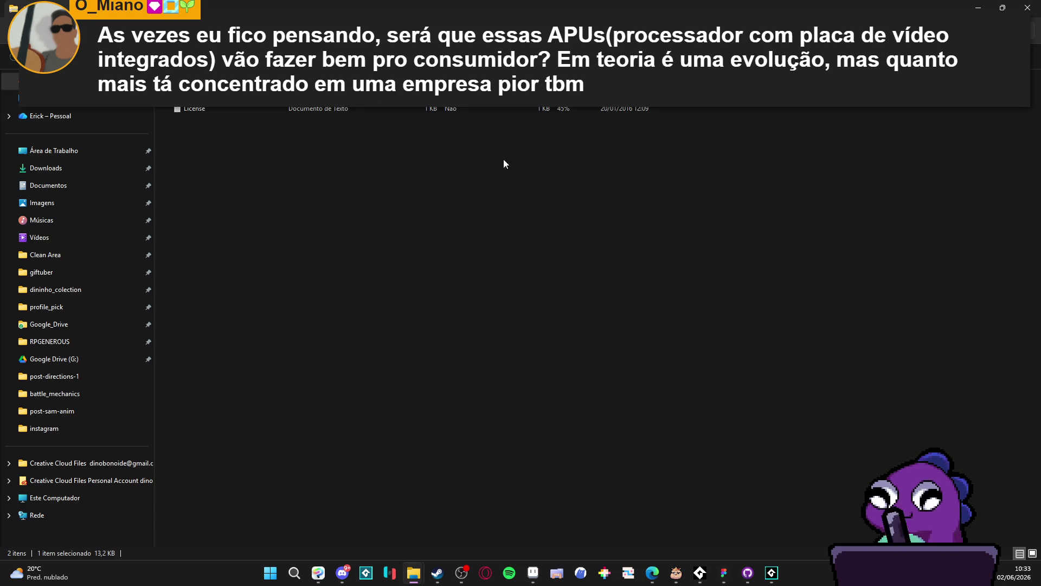
{"action": "left_click", "coordinate": [66, 237]}
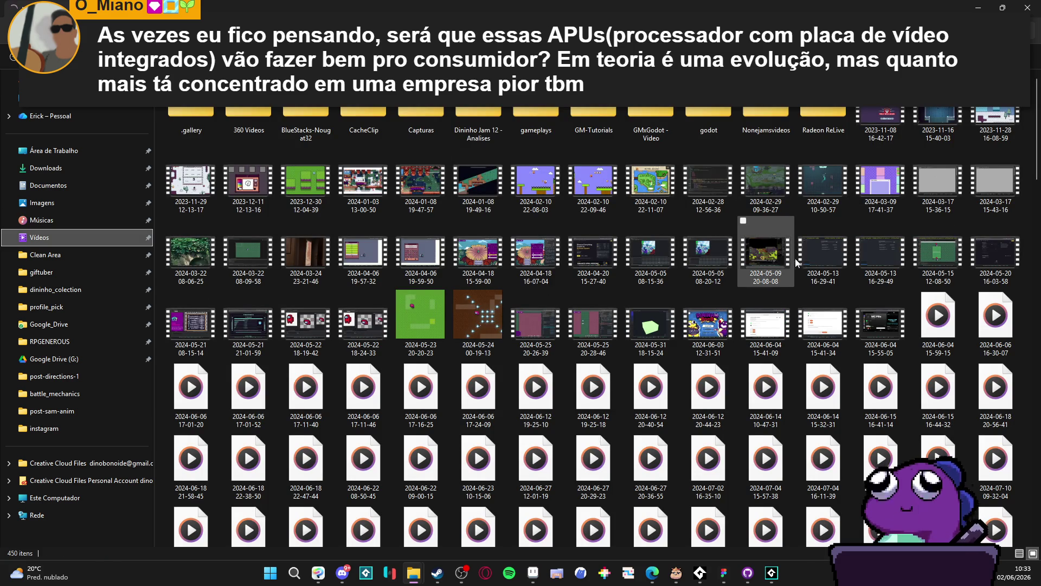
{"action": "left_click", "coordinate": [593, 165]}
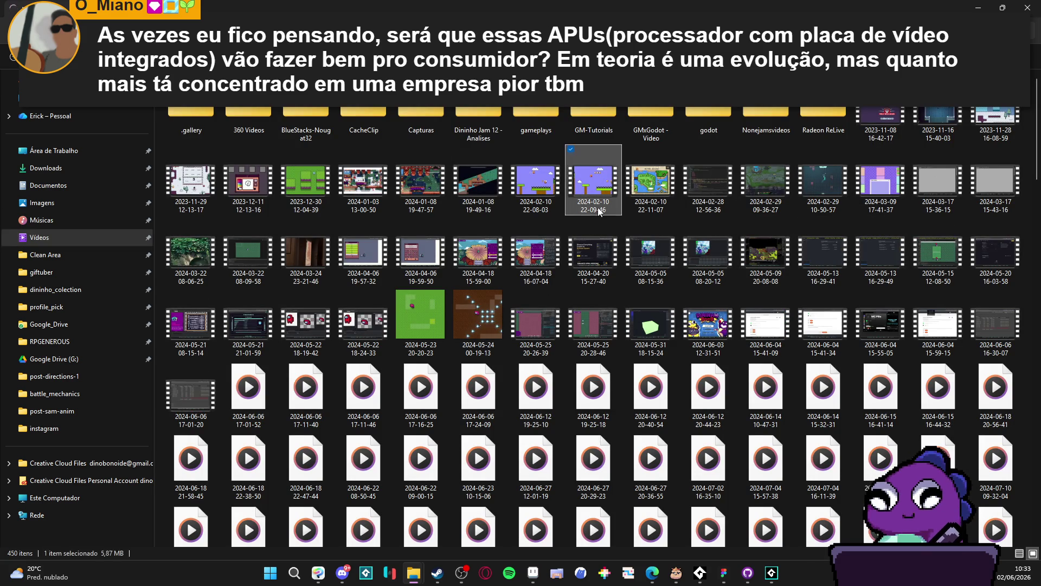
{"action": "scroll", "coordinate": [714, 257], "scroll_direction": "down", "scroll_amount": 10}
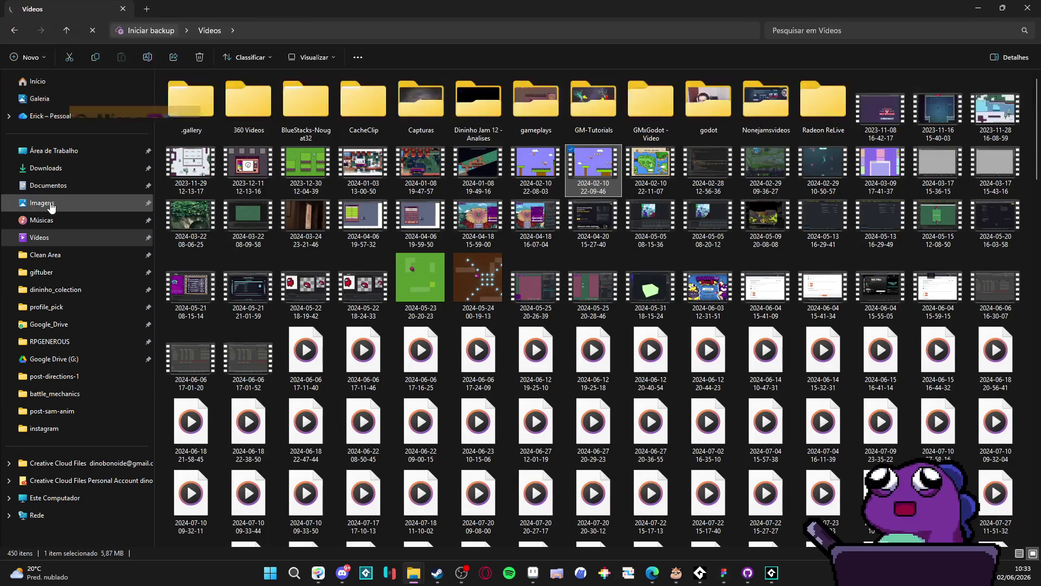
Switch to the Imagens folder and start a search inside it.
{"action": "left_click", "coordinate": [55, 205]}
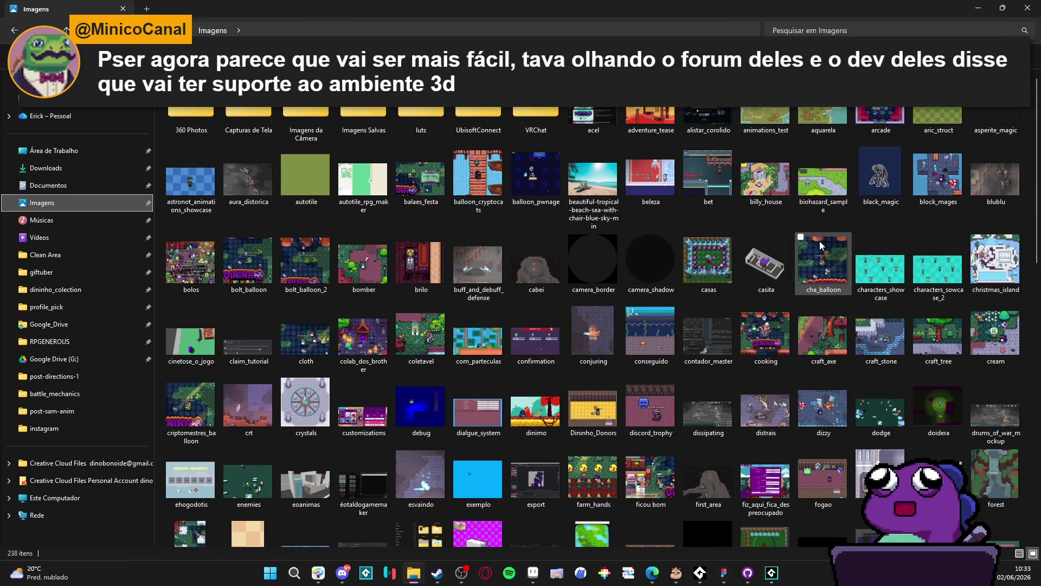
{"action": "mouse_move", "coordinate": [850, 190]}
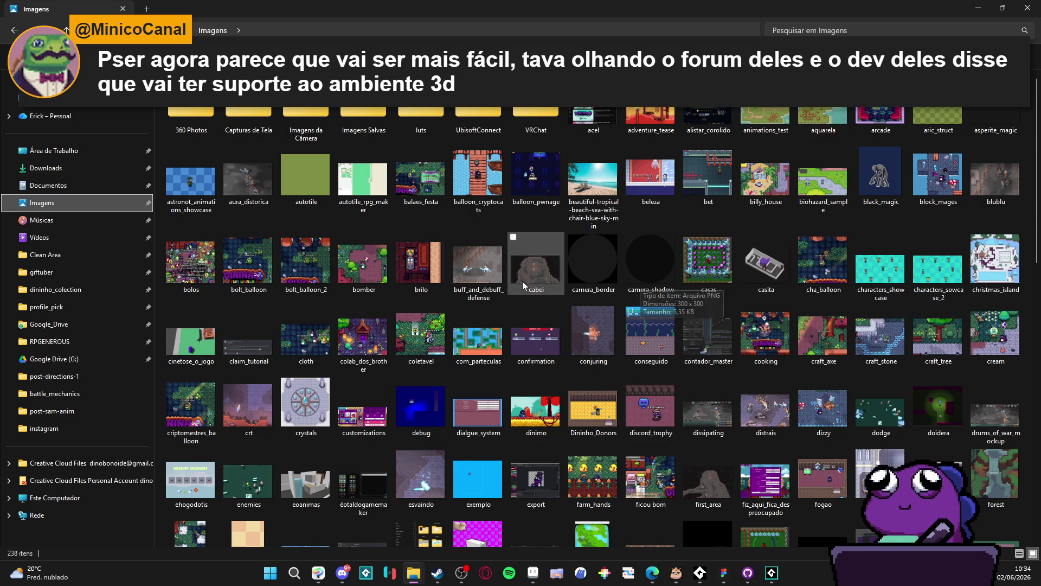
{"action": "scroll", "coordinate": [608, 263], "scroll_direction": "down", "scroll_amount": 3}
{"action": "scroll", "coordinate": [634, 251], "scroll_direction": "up", "scroll_amount": 3}
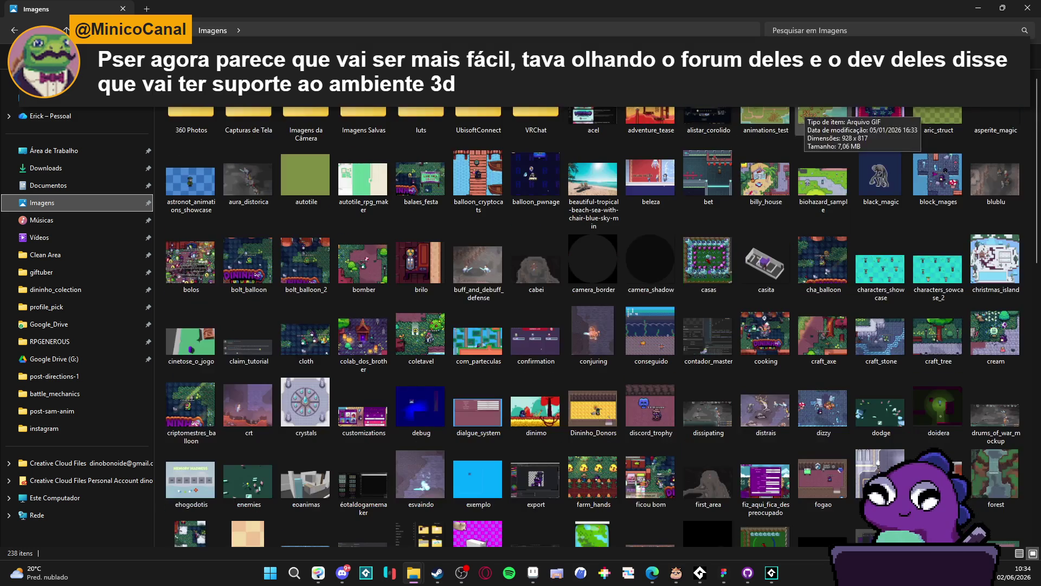
{"action": "left_click", "coordinate": [847, 29]}
{"action": "type", "text": "kart"}
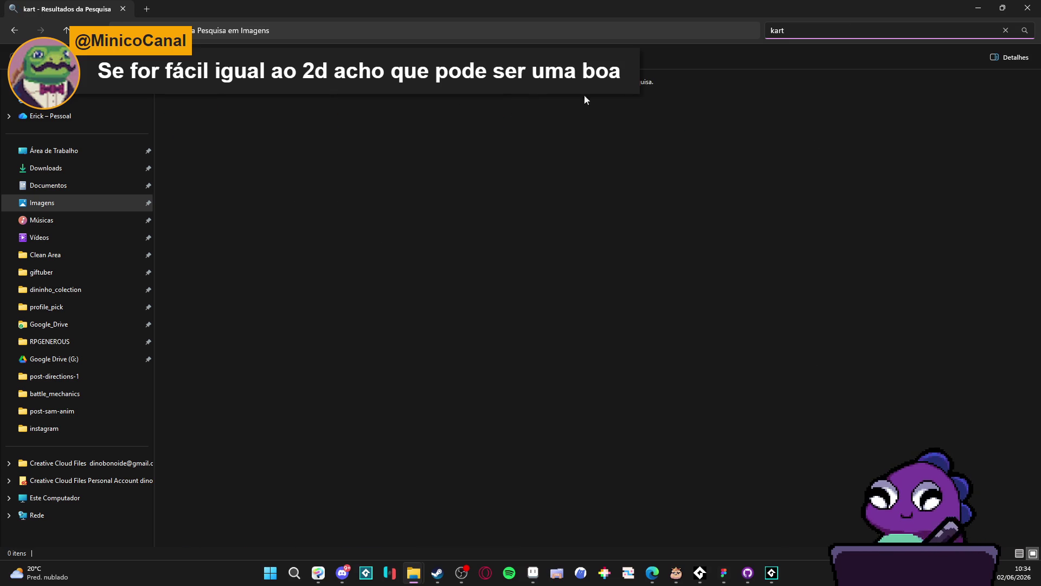
Search the Vídeos folder for 'kart', then clear the search to show all videos.
{"action": "left_click", "coordinate": [49, 237]}
{"action": "left_click", "coordinate": [843, 31]}
{"action": "type", "text": "kart"}
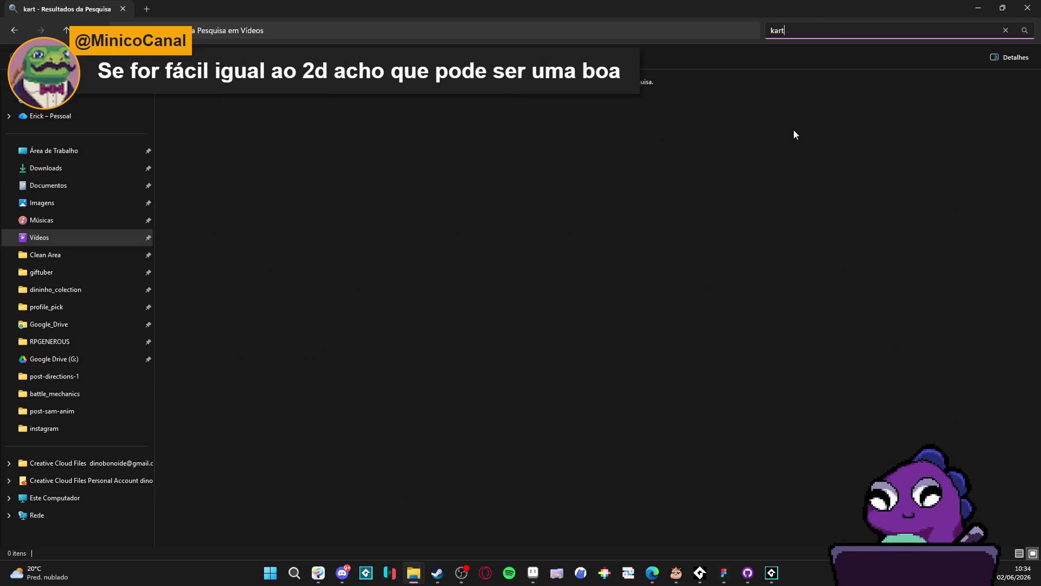
{"action": "key", "text": "ctrl+a"}
{"action": "key", "text": "BackSpace"}
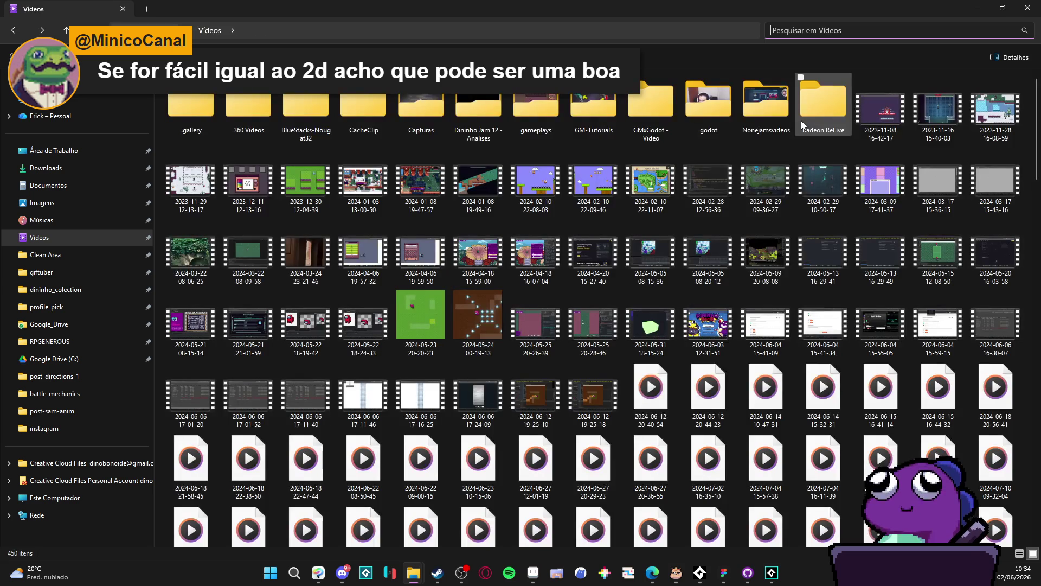
{"action": "scroll", "coordinate": [792, 239], "scroll_direction": "down", "scroll_amount": 3}
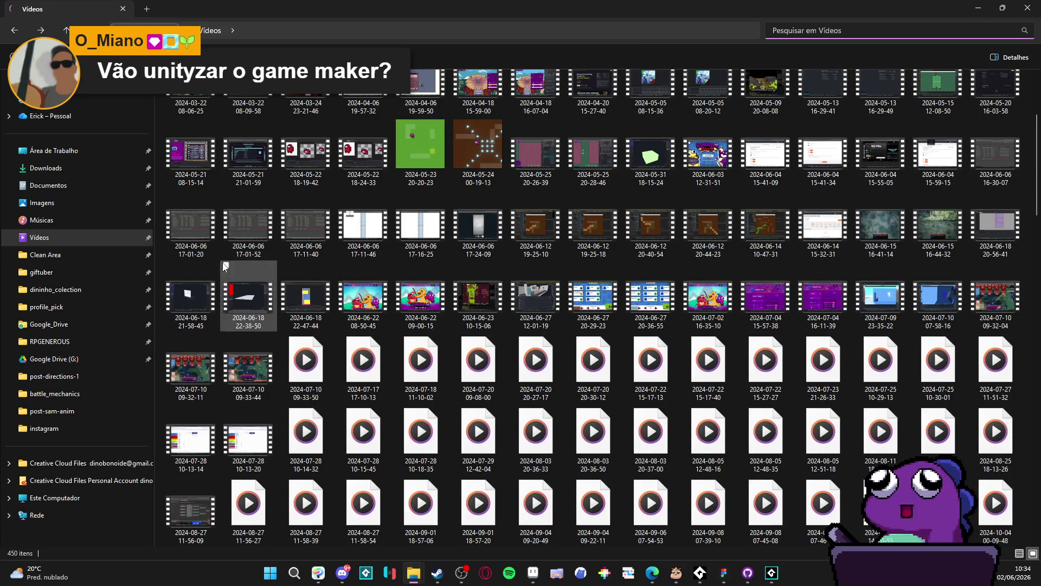
Return to Imagens and scroll through its thumbnails to the mk_2 image.
{"action": "left_click", "coordinate": [69, 204]}
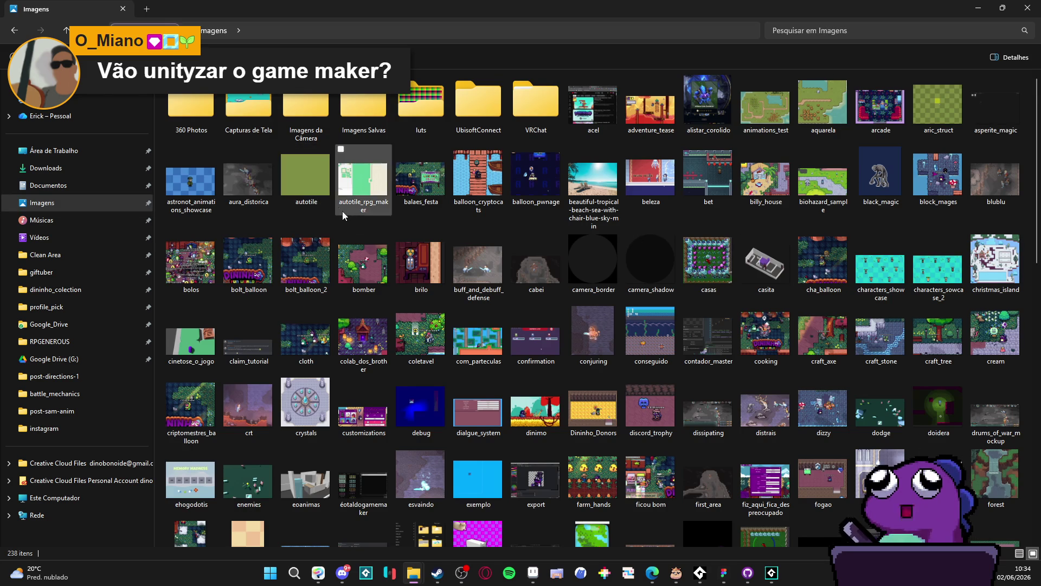
{"action": "scroll", "coordinate": [477, 255], "scroll_direction": "down", "scroll_amount": 10}
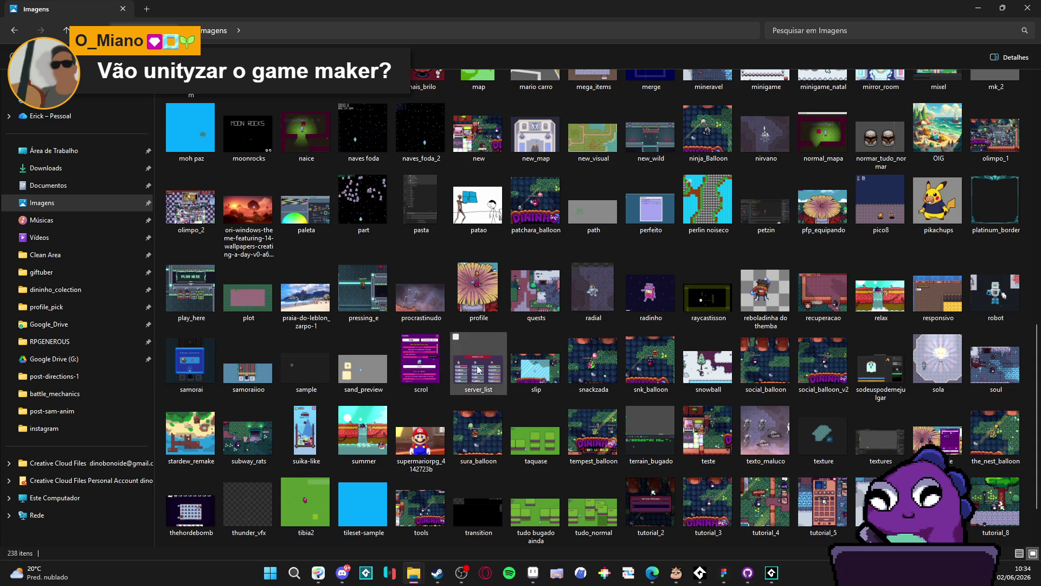
{"action": "scroll", "coordinate": [943, 370], "scroll_direction": "down", "scroll_amount": 1}
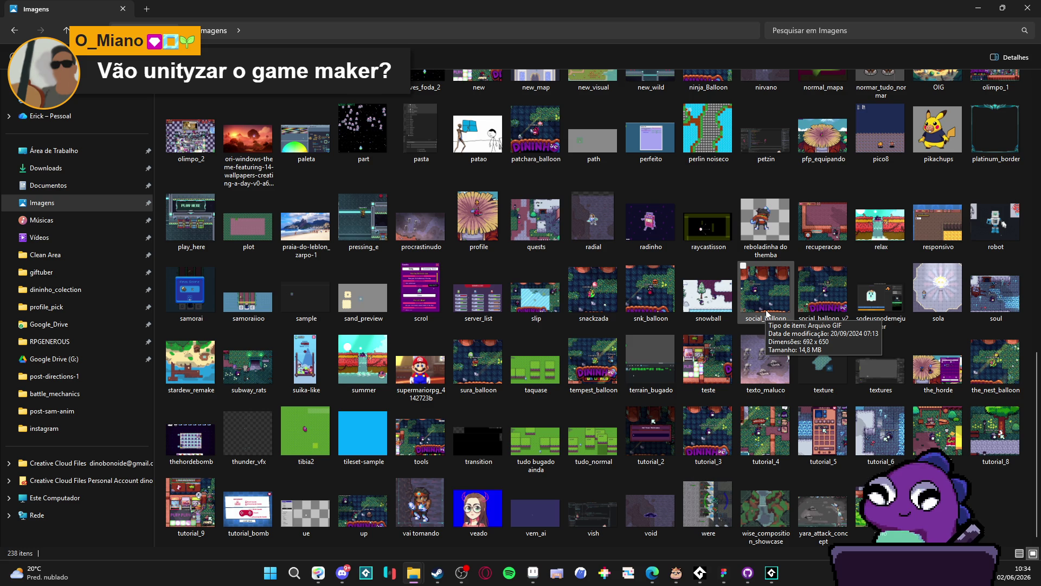
{"action": "scroll", "coordinate": [767, 314], "scroll_direction": "up", "scroll_amount": 3}
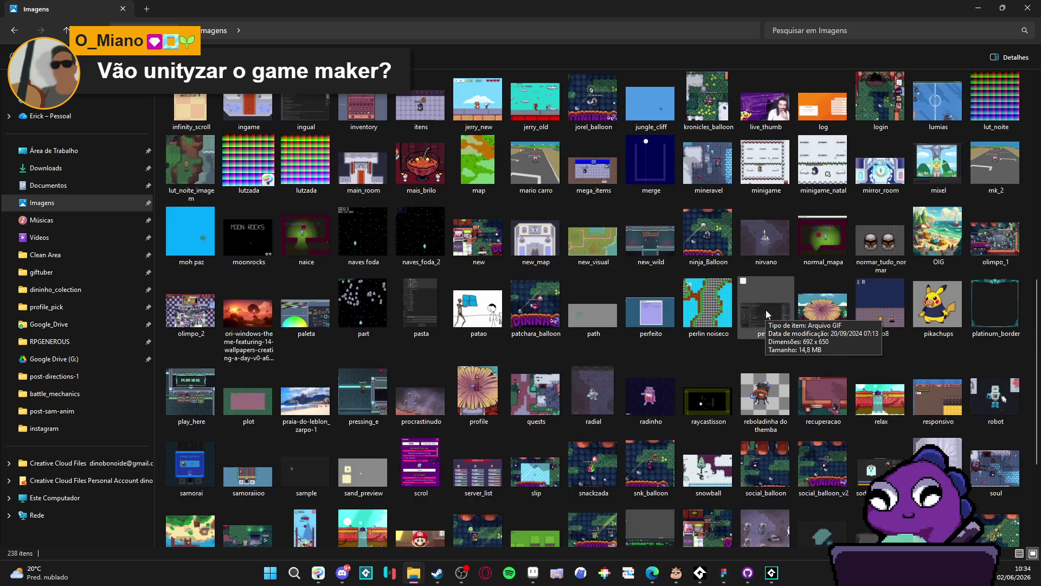
{"action": "left_click", "coordinate": [995, 162]}
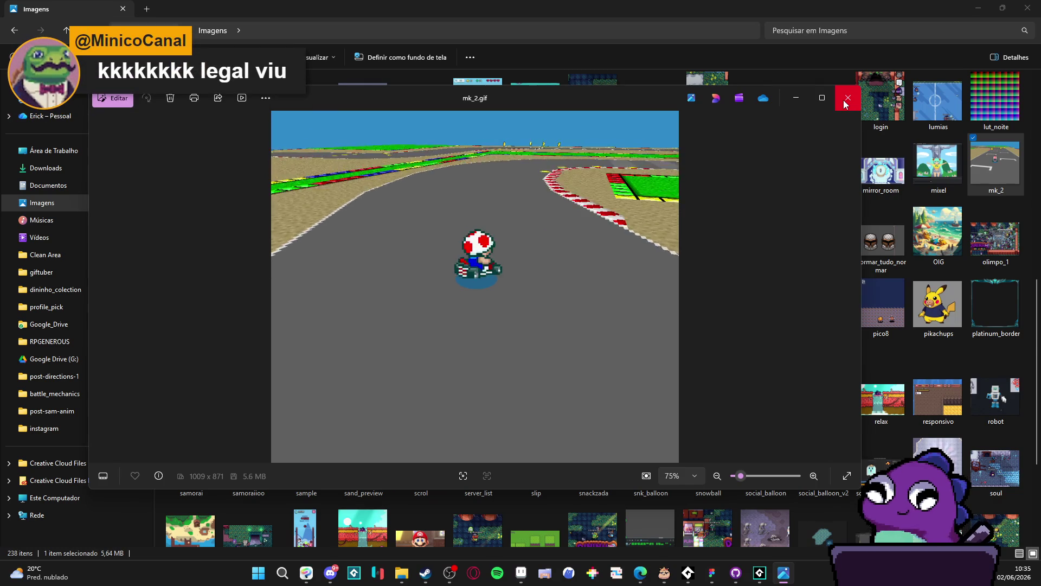
{"action": "left_click", "coordinate": [844, 100]}
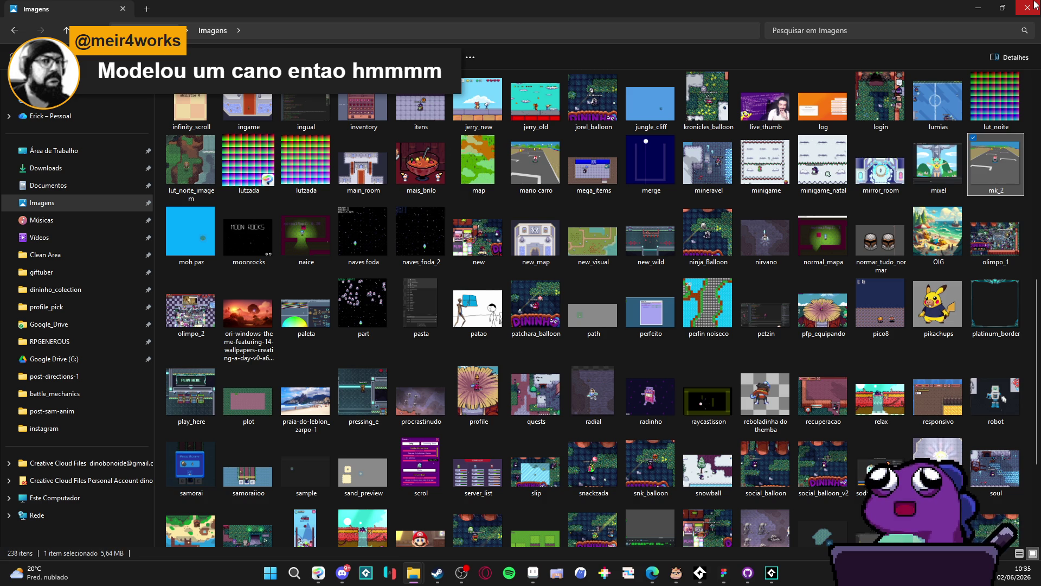
{"action": "left_click", "coordinate": [1035, 3]}
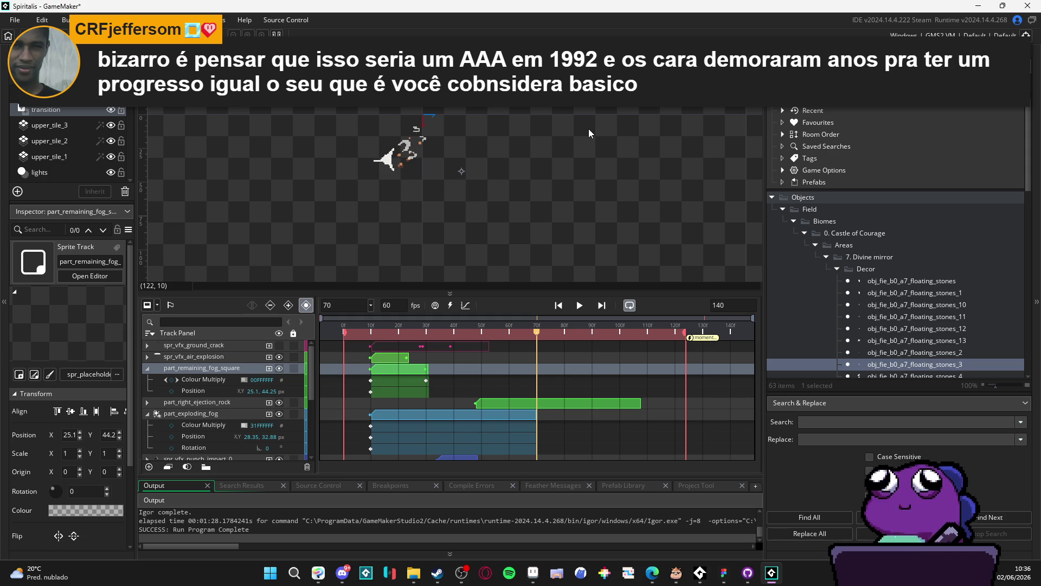
Enlarge the room preview and collapse the part_exploding_fog and part_remaining_fog_square property rows.
{"action": "mouse_move", "coordinate": [592, 294]}
{"action": "left_mouse_down"}
{"action": "mouse_move", "coordinate": [594, 339]}
{"action": "mouse_move", "coordinate": [602, 287]}
{"action": "mouse_move", "coordinate": [610, 301]}
{"action": "mouse_move", "coordinate": [610, 291]}
{"action": "left_mouse_up"}
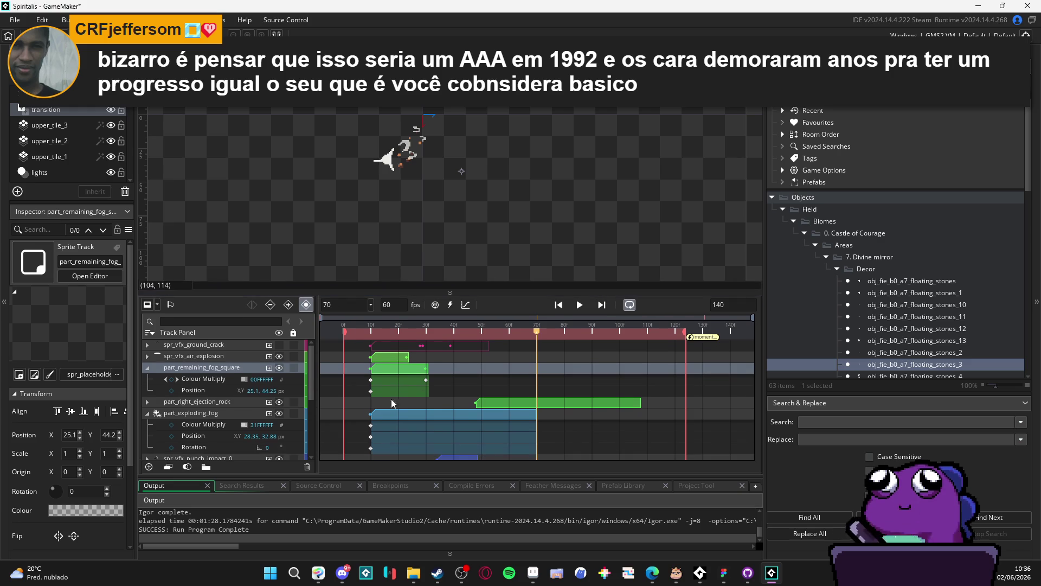
{"action": "left_click", "coordinate": [147, 413]}
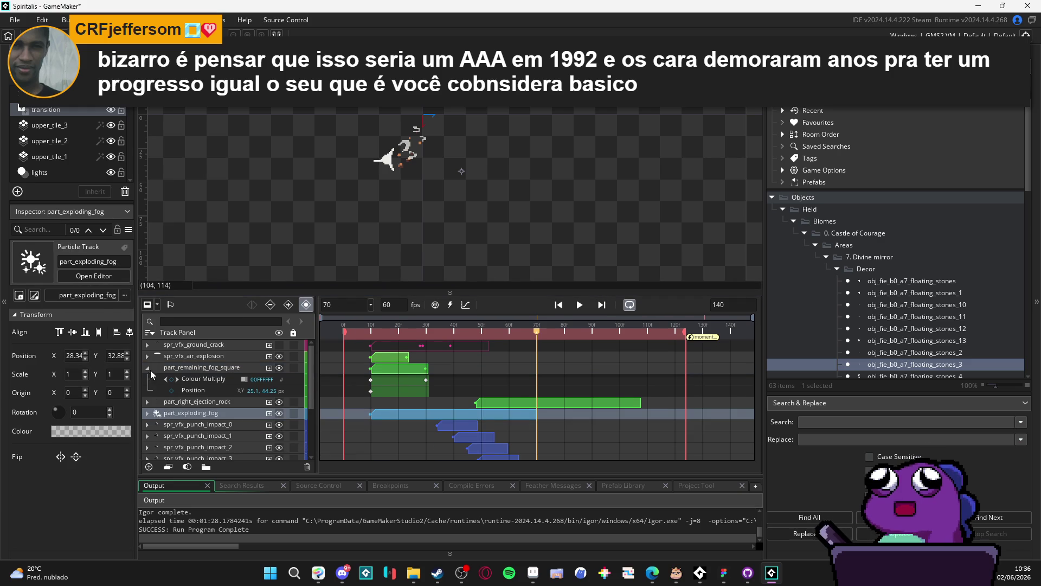
{"action": "left_click", "coordinate": [147, 368]}
Inspect the neighbouring tracks, select part_exploding_fog, and rewind the playhead to frame 0.
{"action": "left_click", "coordinate": [261, 391]}
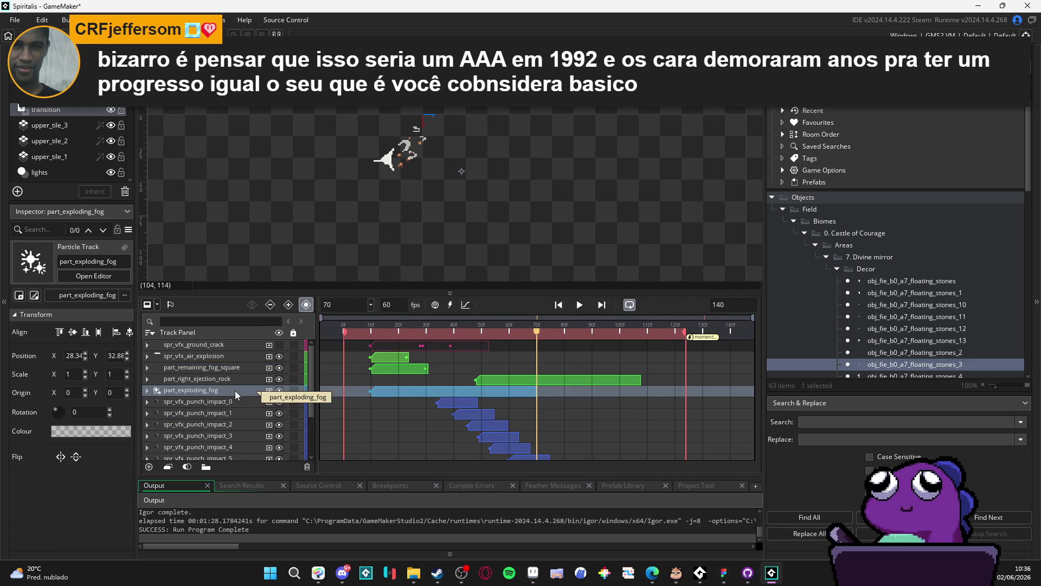
{"action": "left_click", "coordinate": [238, 379]}
{"action": "left_click", "coordinate": [239, 394]}
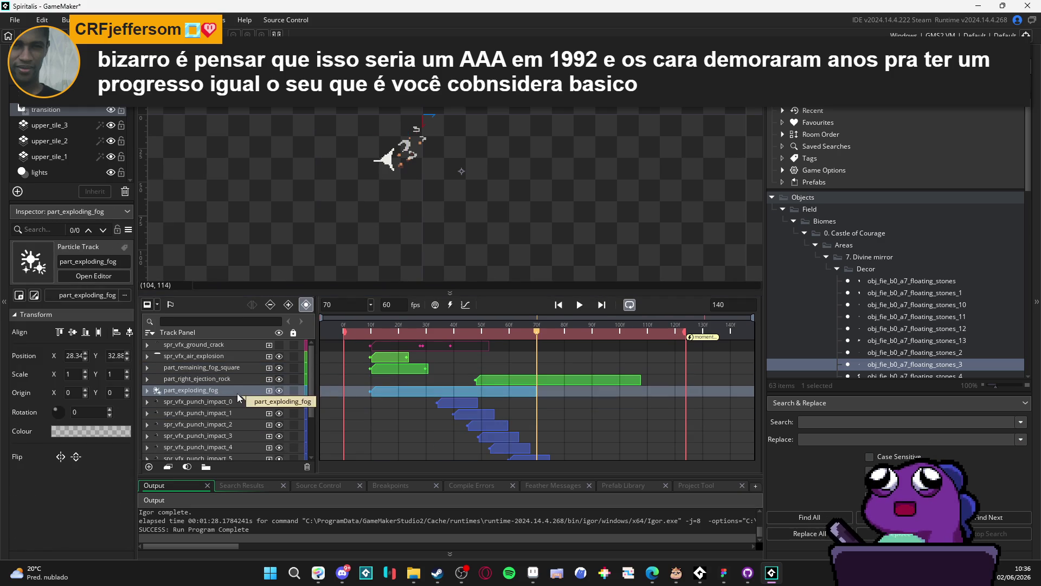
{"action": "left_click", "coordinate": [239, 401]}
{"action": "left_click", "coordinate": [239, 390]}
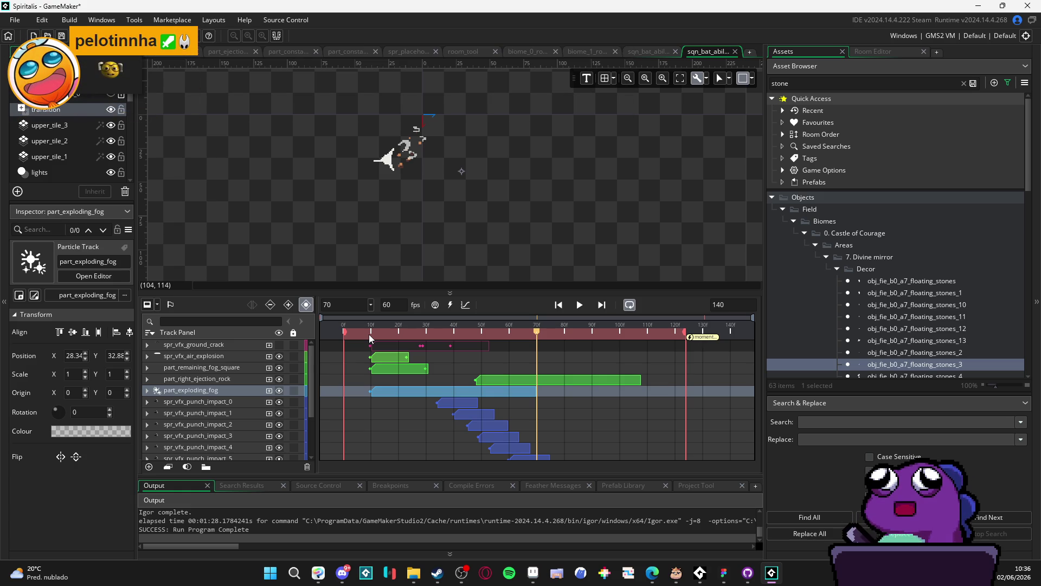
{"action": "mouse_move", "coordinate": [369, 339]}
{"action": "left_mouse_down"}
{"action": "mouse_move", "coordinate": [321, 341]}
{"action": "mouse_move", "coordinate": [372, 334]}
{"action": "left_mouse_up"}
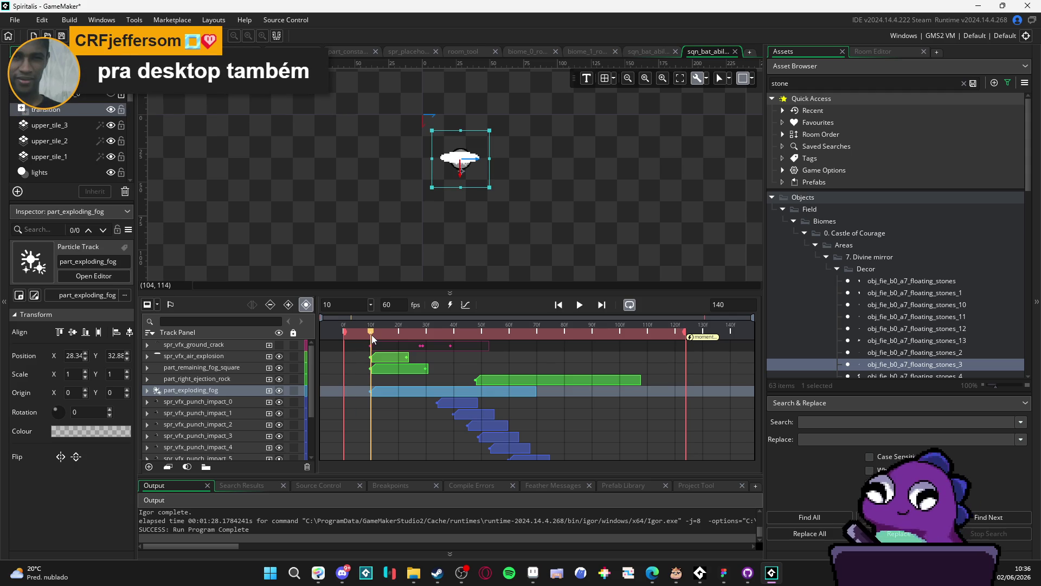
Scrub the playhead to frame 10 to pinpoint when the exploding fog cloud appears.
{"action": "left_click_drag", "start_coordinate": [372, 334], "coordinate": [372, 335]}
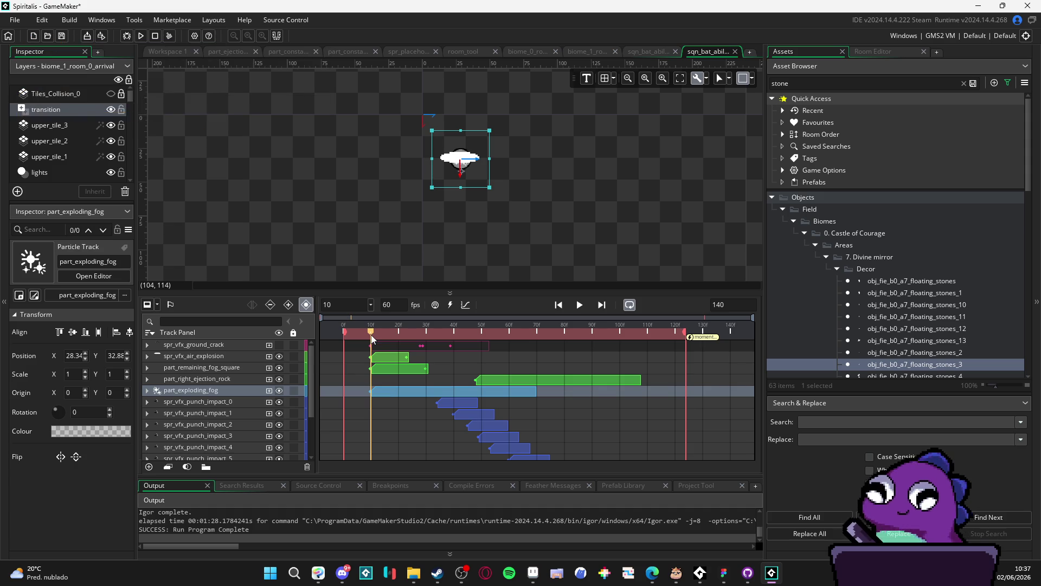
{"action": "left_click_drag", "start_coordinate": [372, 339], "coordinate": [373, 337]}
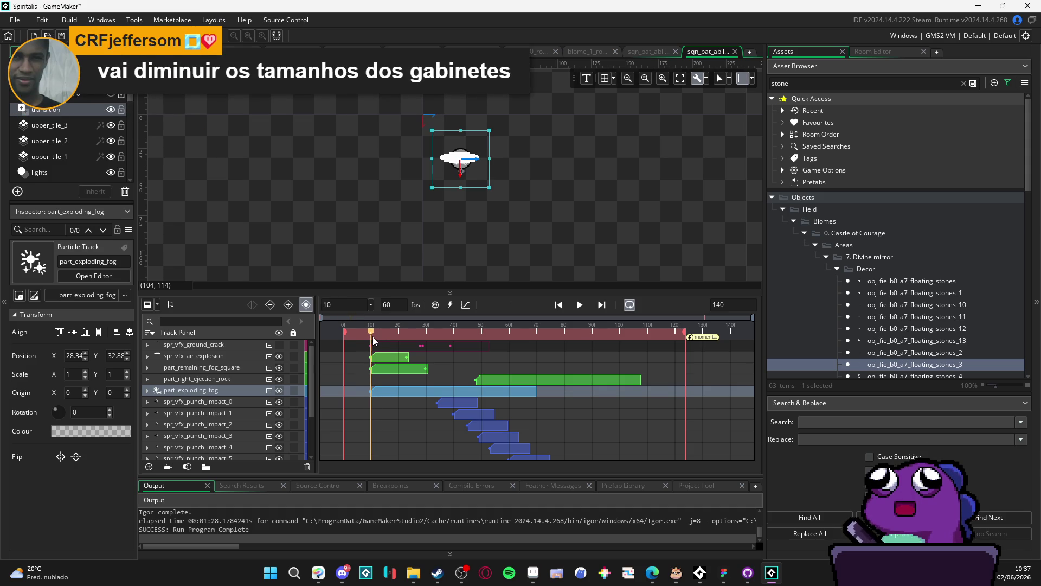
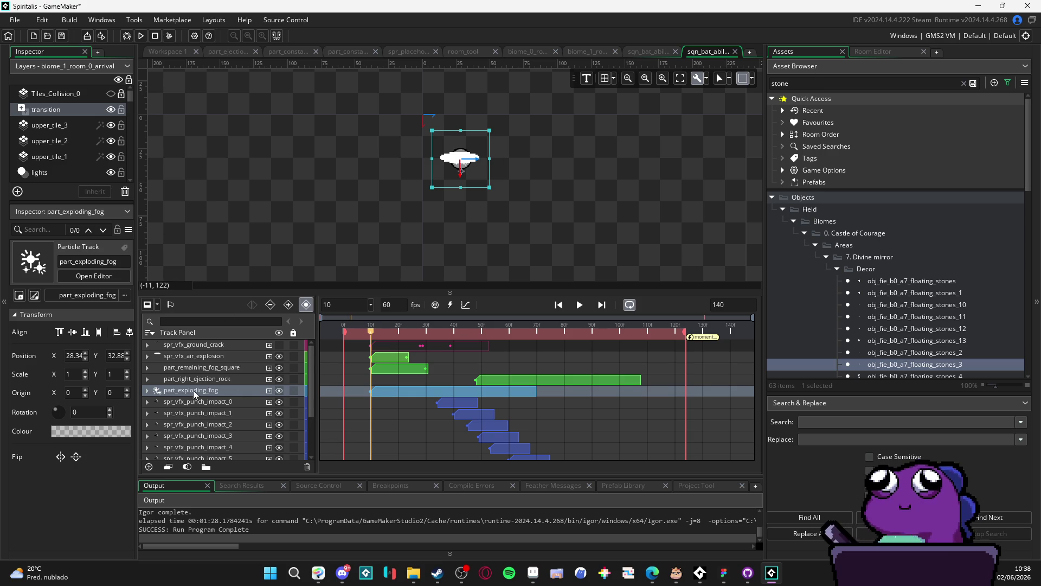
Reselect the part_exploding_fog track, then bring up the Edge browser maximized.
{"action": "left_click", "coordinate": [184, 380]}
{"action": "left_click", "coordinate": [187, 390]}
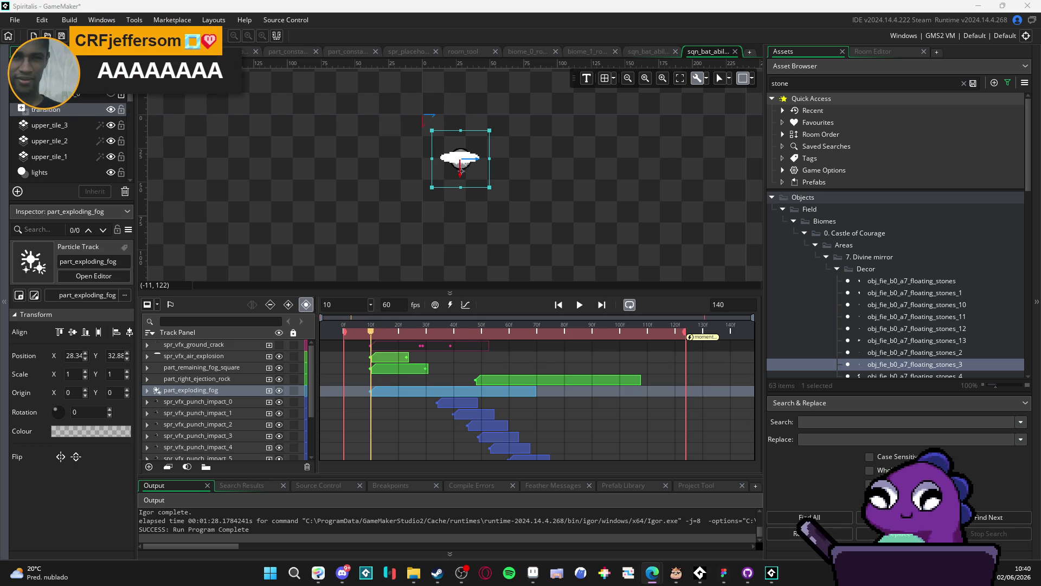
{"action": "left_click", "coordinate": [653, 572]}
{"action": "left_click_drag", "start_coordinate": [568, 5], "coordinate": [564, 2]}
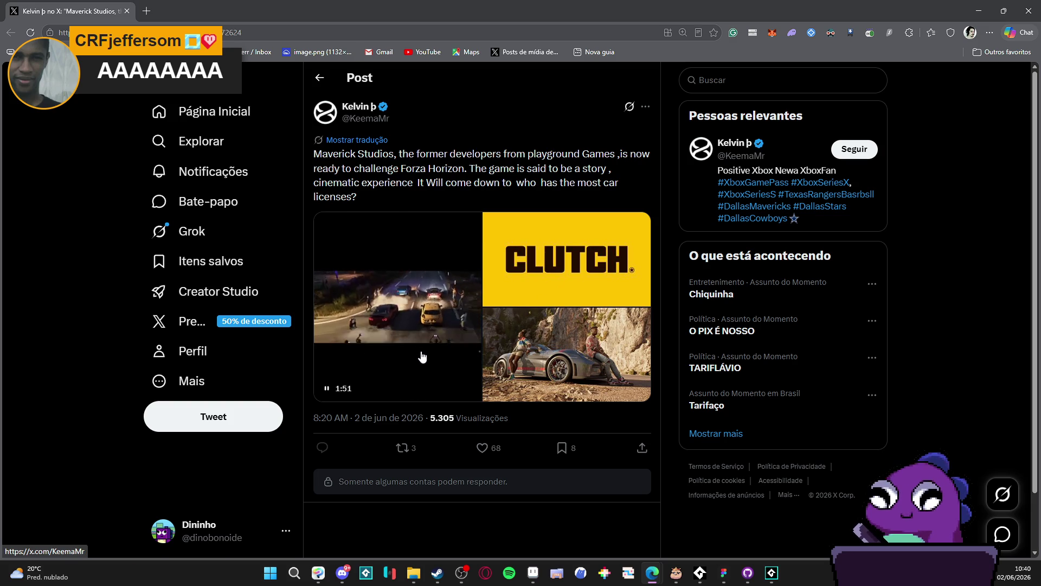
Watch the Clutch trailer, skip ahead to about 1:20, pause, and close the viewer.
{"action": "left_click", "coordinate": [431, 327]}
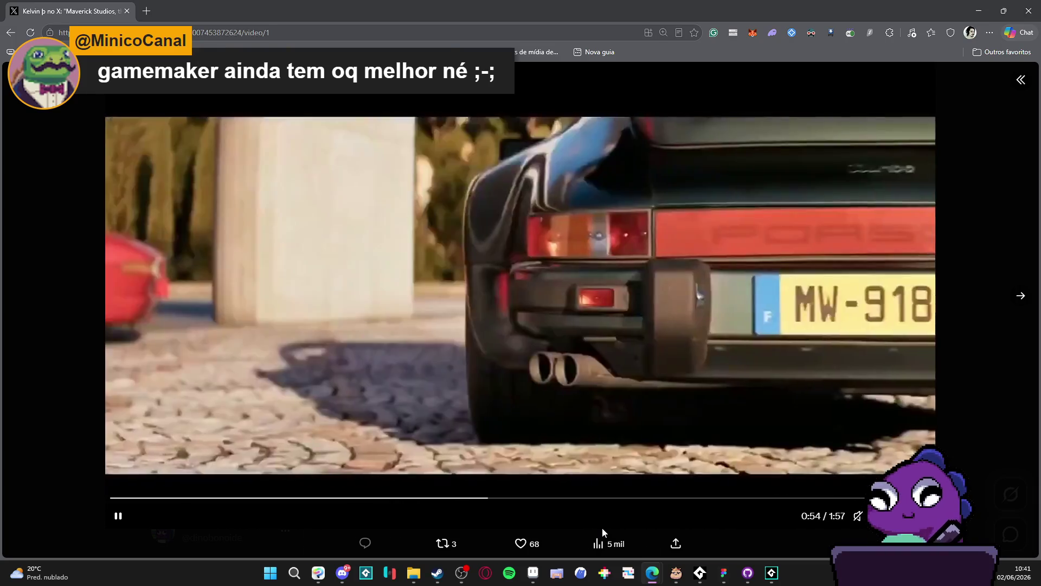
{"action": "key", "text": "Right"}
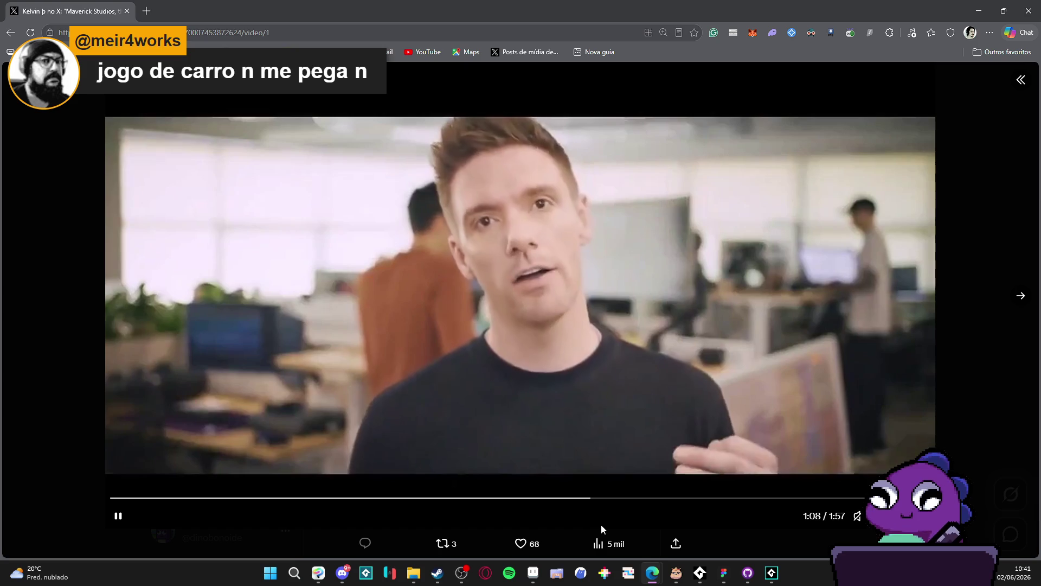
{"action": "left_click", "coordinate": [117, 515]}
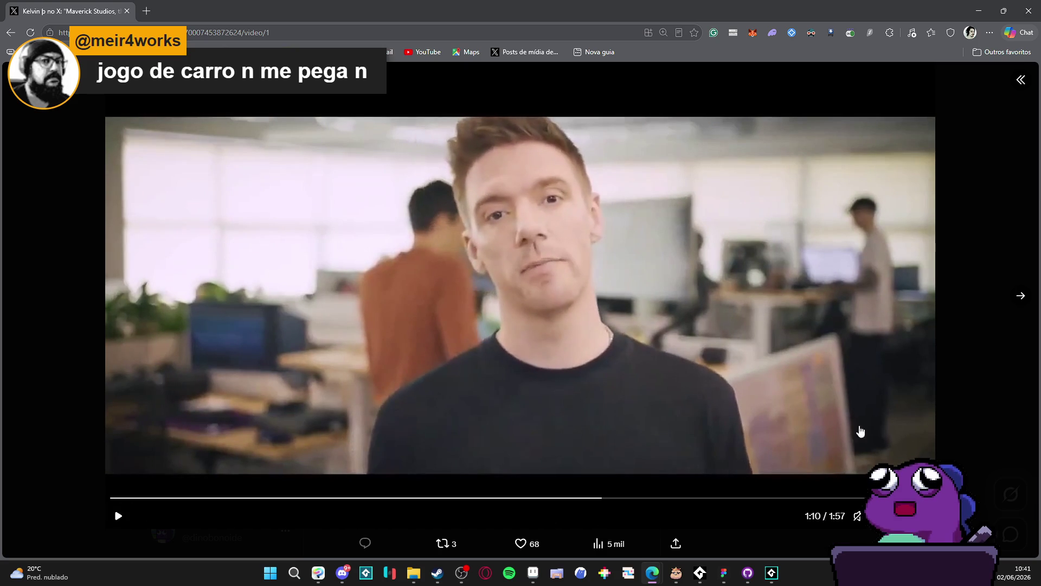
{"action": "left_click", "coordinate": [675, 498]}
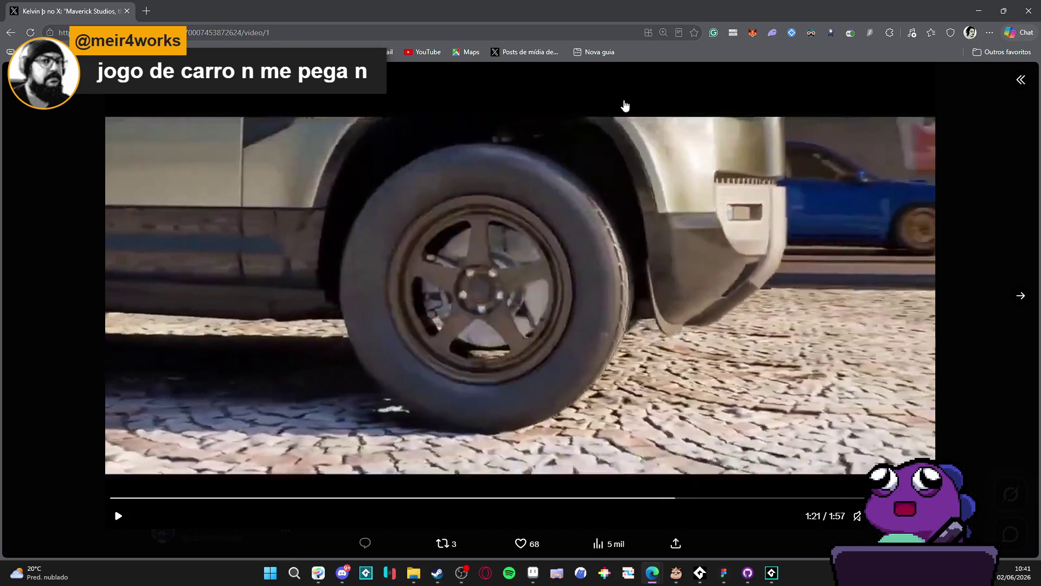
{"action": "left_click", "coordinate": [48, 130]}
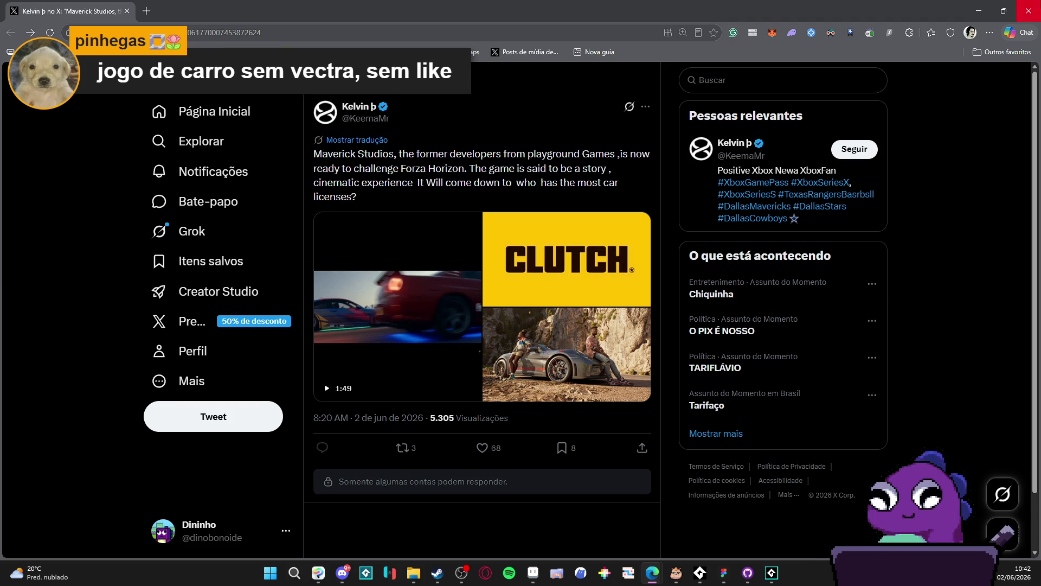
{"action": "key", "text": "alt+Tab"}
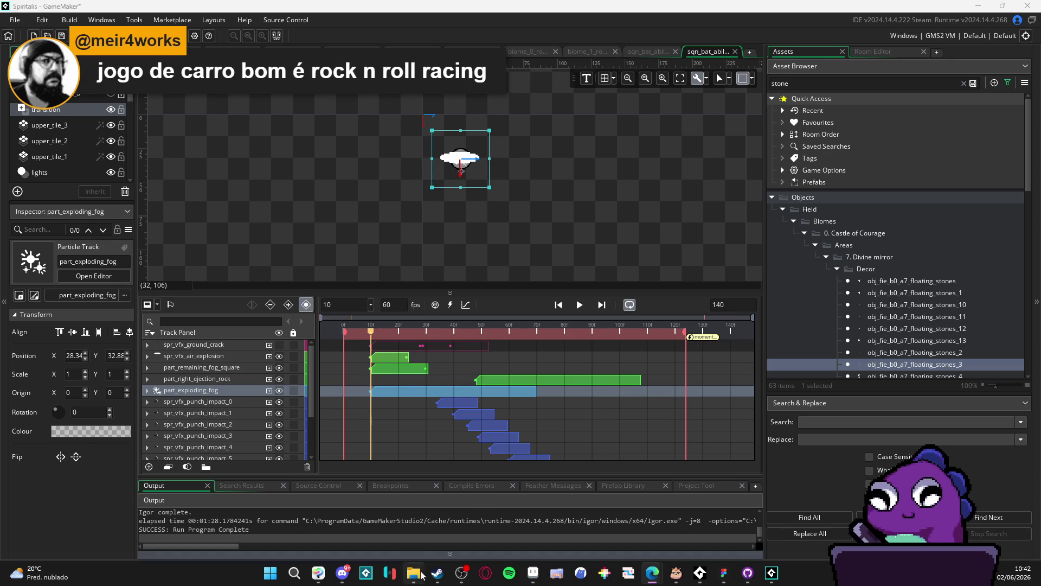
Select obj_fie_b0_a7_floating_stones_5 in the Asset Browser to show it in the Inspector.
{"action": "scroll", "coordinate": [874, 310], "scroll_direction": "down", "scroll_amount": 3}
{"action": "left_click", "coordinate": [878, 302]}
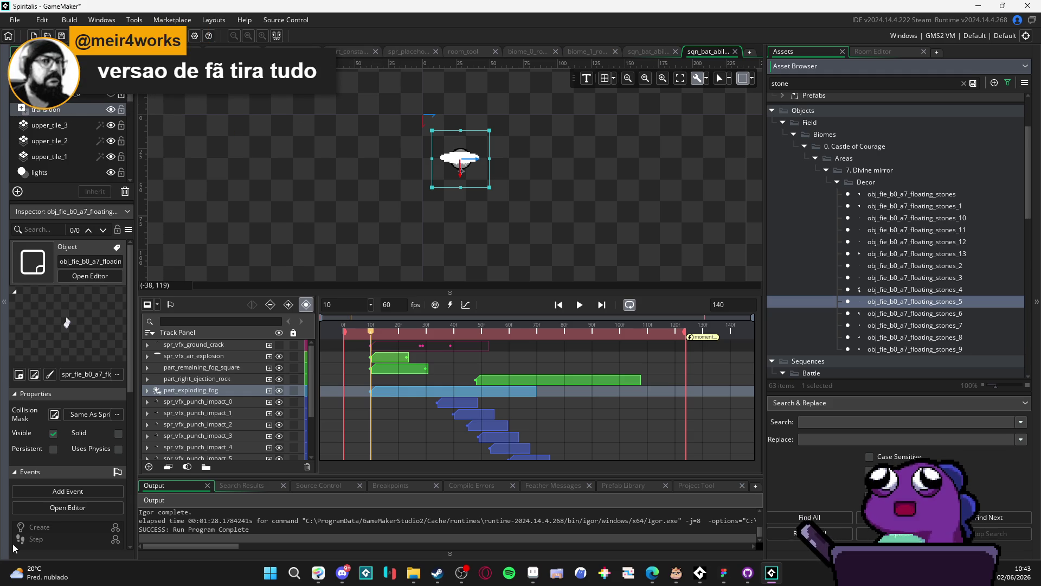
{"action": "left_click", "coordinate": [410, 575]}
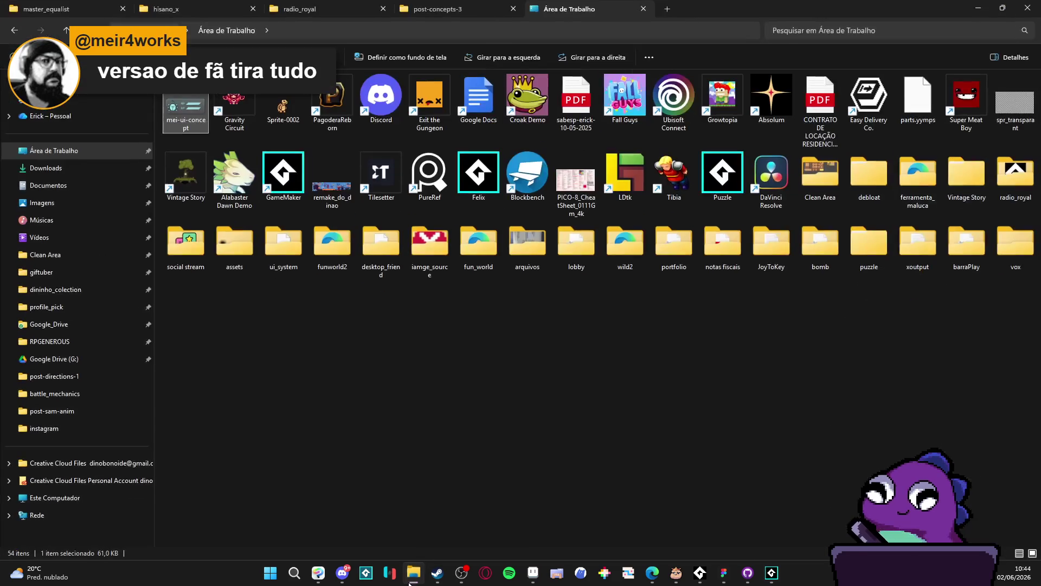
Open the RPGENEROUS project's vfx > parts folder, then go back to vfx.
{"action": "left_click", "coordinate": [454, 395]}
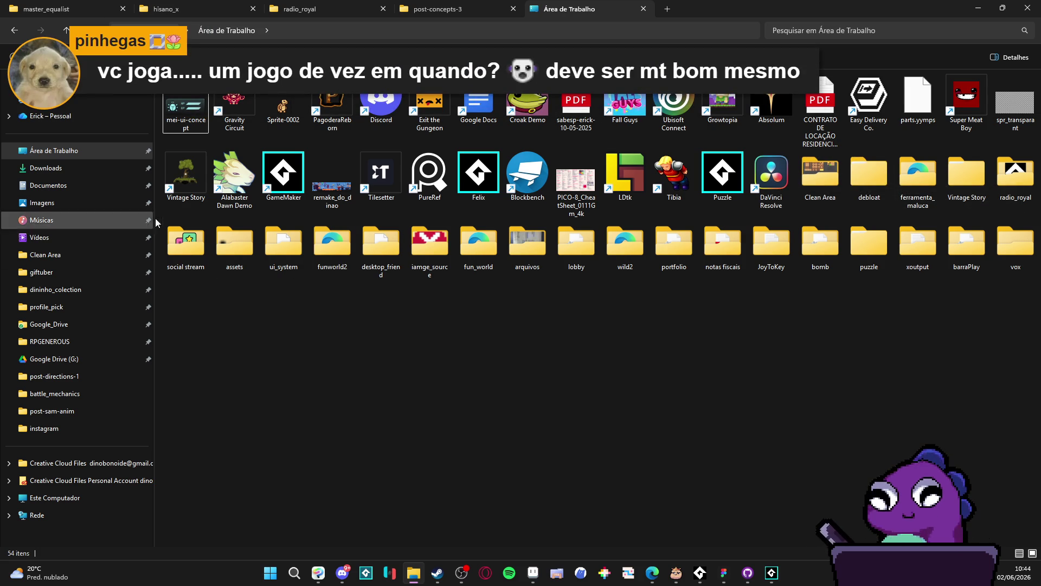
{"action": "left_click", "coordinate": [125, 342]}
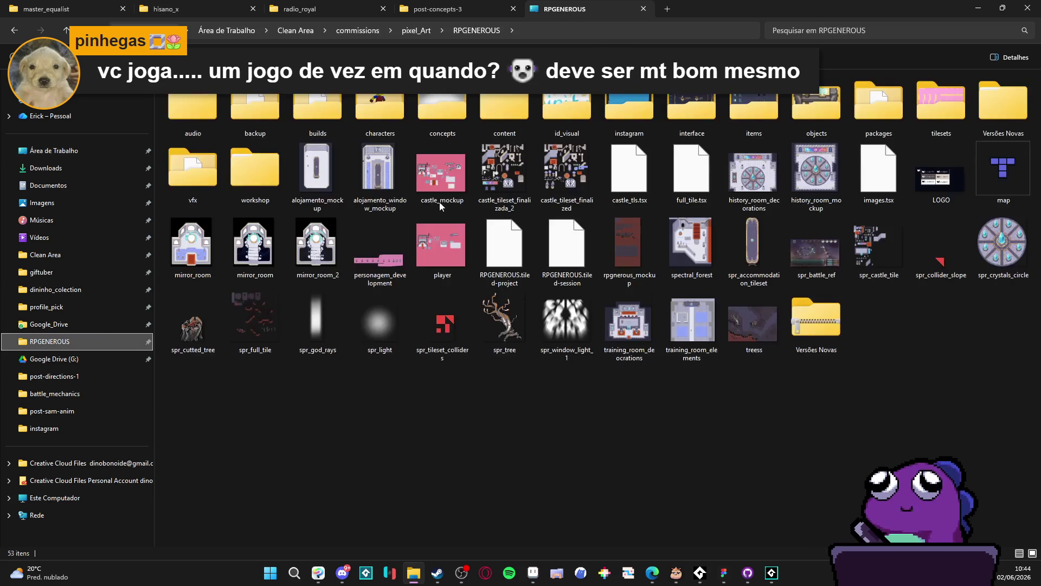
{"action": "double_click", "coordinate": [174, 189]}
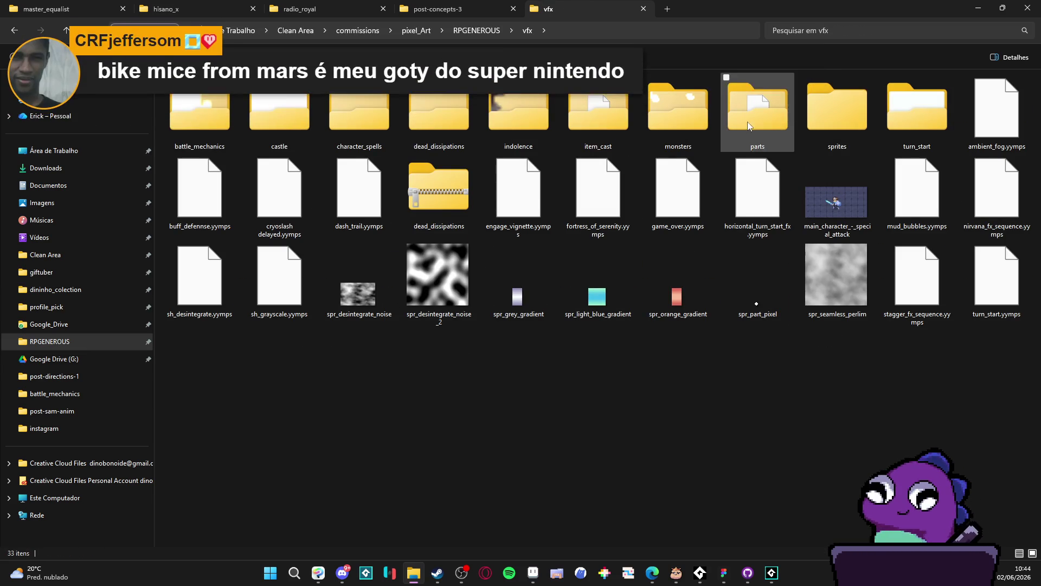
{"action": "double_click", "coordinate": [759, 117]}
{"action": "scroll", "coordinate": [412, 199], "scroll_direction": "up", "scroll_amount": 5, "text": "ctrl"}
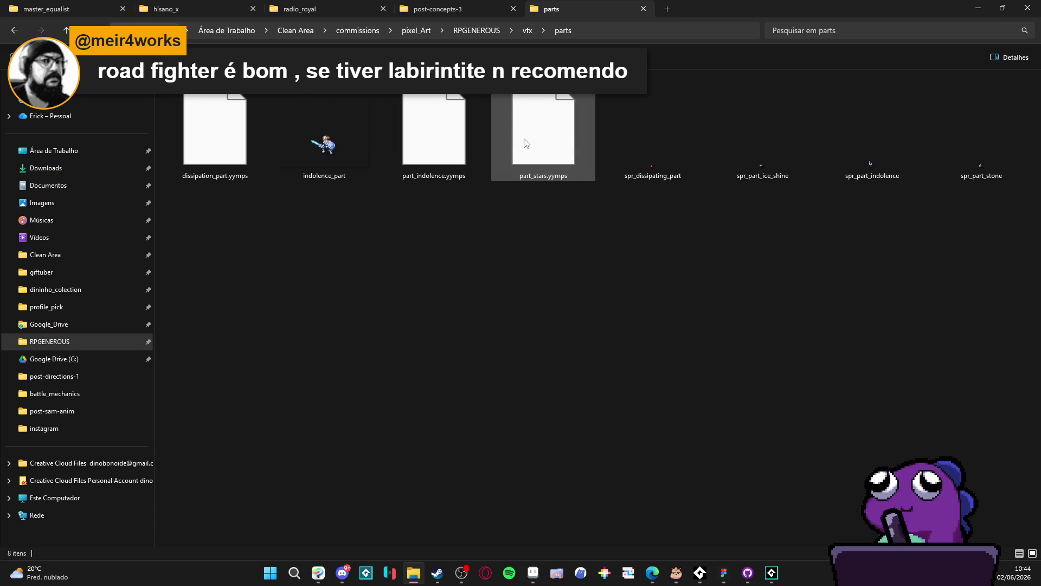
{"action": "scroll", "coordinate": [520, 140], "scroll_direction": "up", "scroll_amount": 1, "text": "ctrl"}
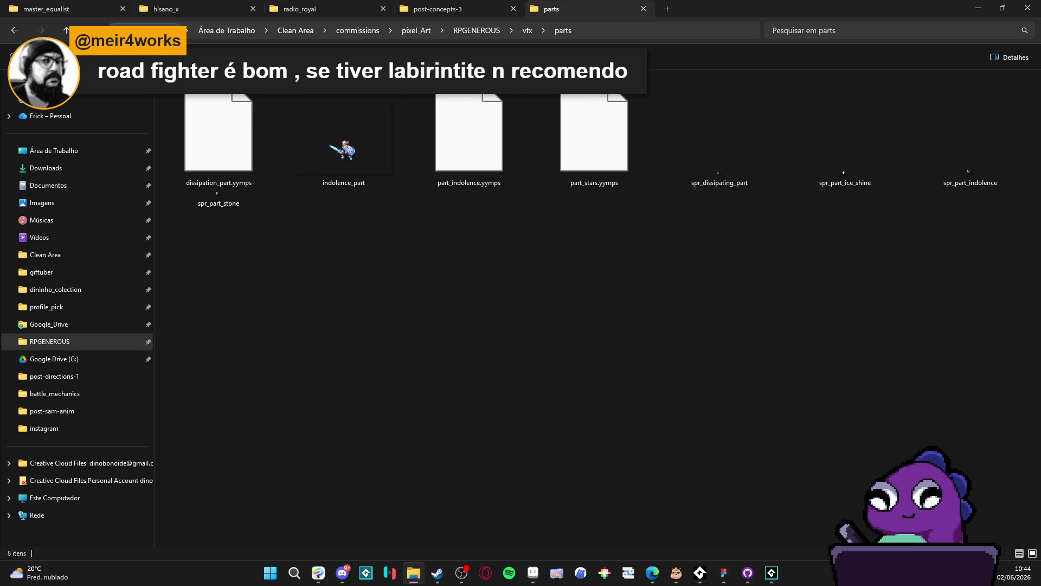
{"action": "key", "text": "alt+Left"}
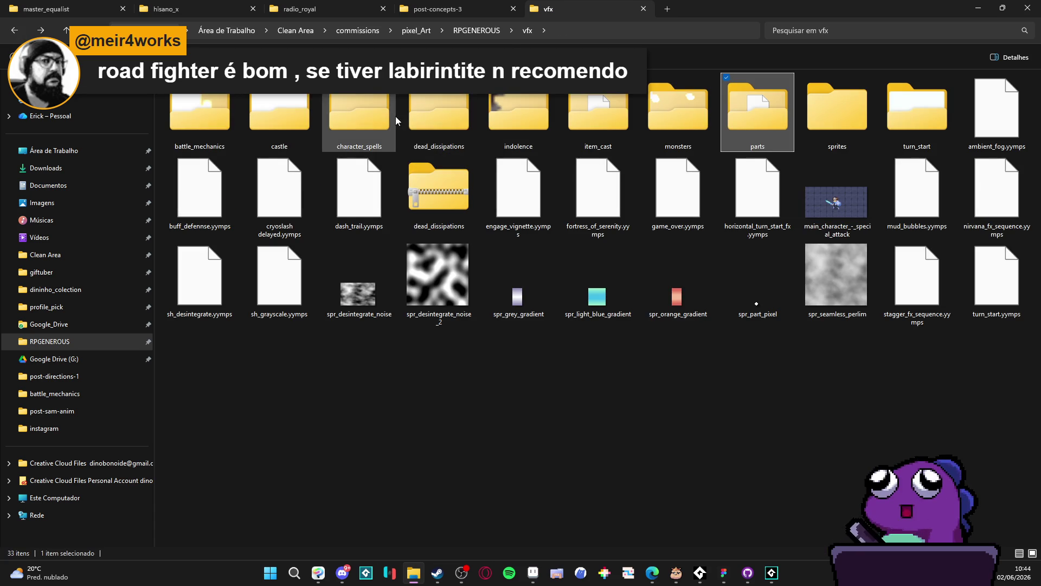
Browse character_spells > themba > stonefist_barrage > ground_crack, then return up to vfx.
{"action": "double_click", "coordinate": [366, 103]}
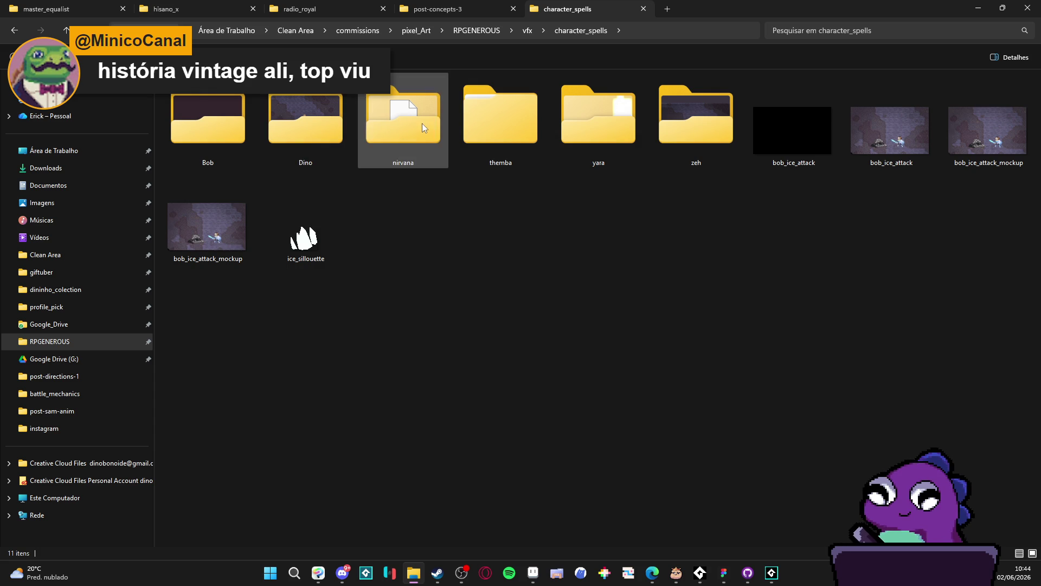
{"action": "double_click", "coordinate": [510, 122]}
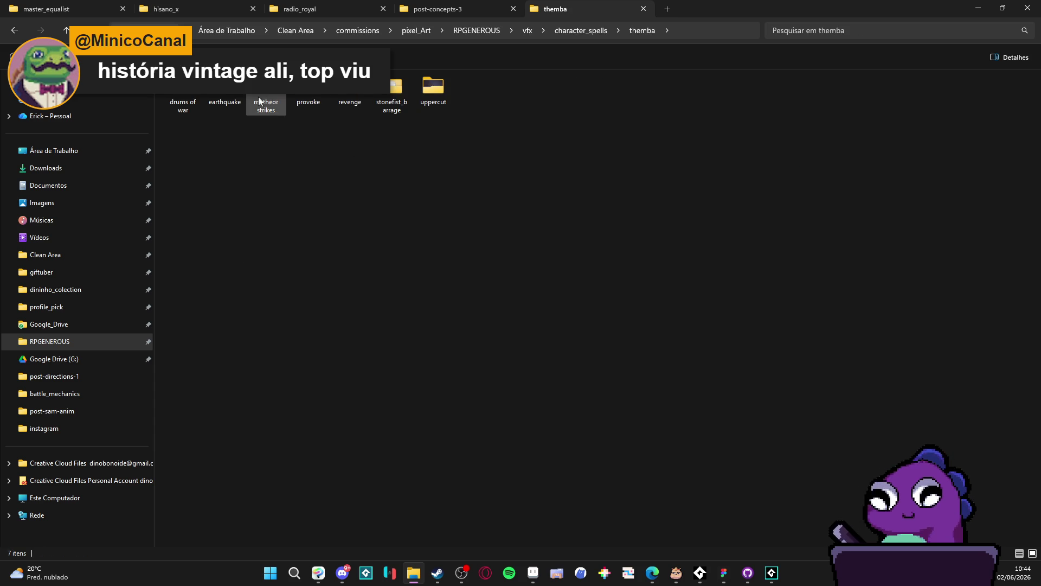
{"action": "double_click", "coordinate": [396, 90]}
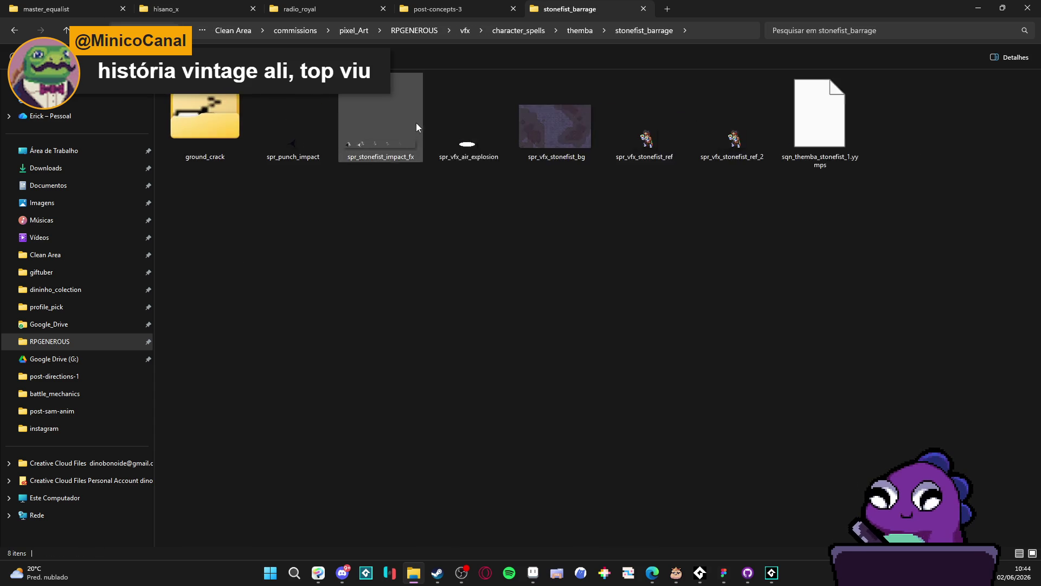
{"action": "scroll", "coordinate": [428, 128], "scroll_direction": "up", "scroll_amount": 2, "text": "ctrl"}
{"action": "scroll", "coordinate": [507, 238], "scroll_direction": "down", "scroll_amount": 1, "text": "ctrl"}
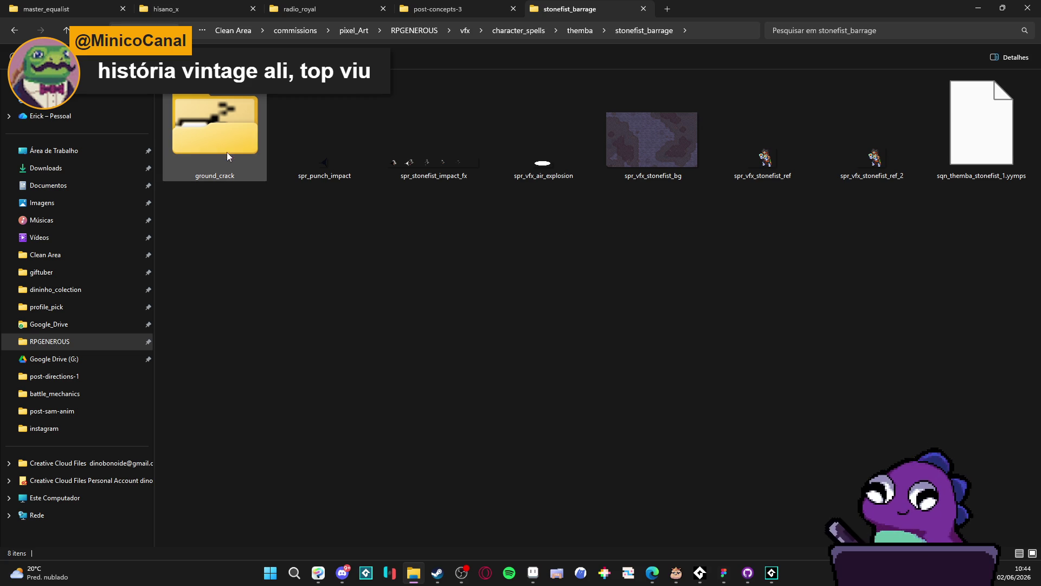
{"action": "double_click", "coordinate": [195, 125]}
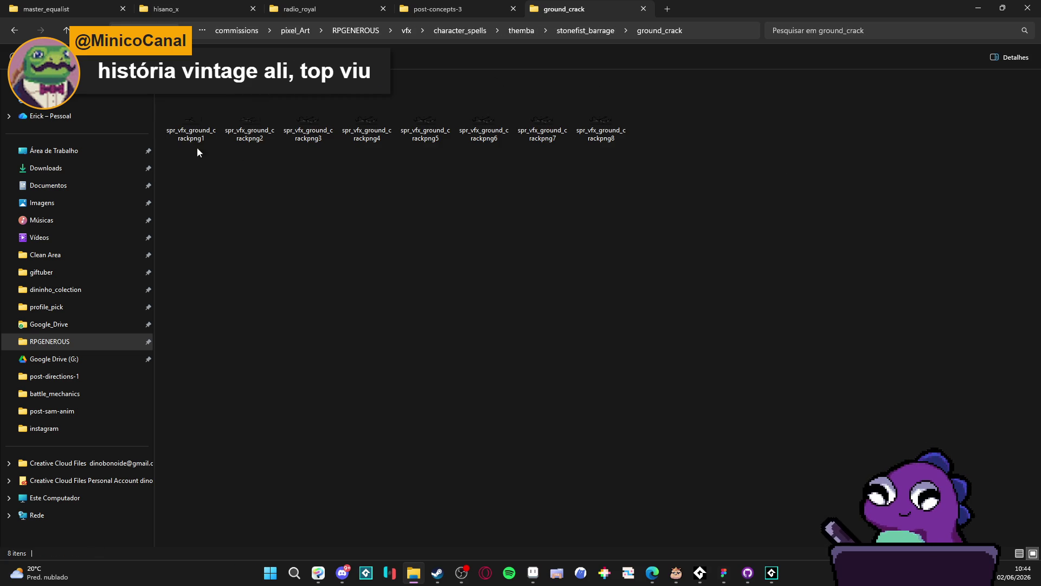
{"action": "left_click", "coordinate": [17, 31]}
{"action": "left_click", "coordinate": [16, 31]}
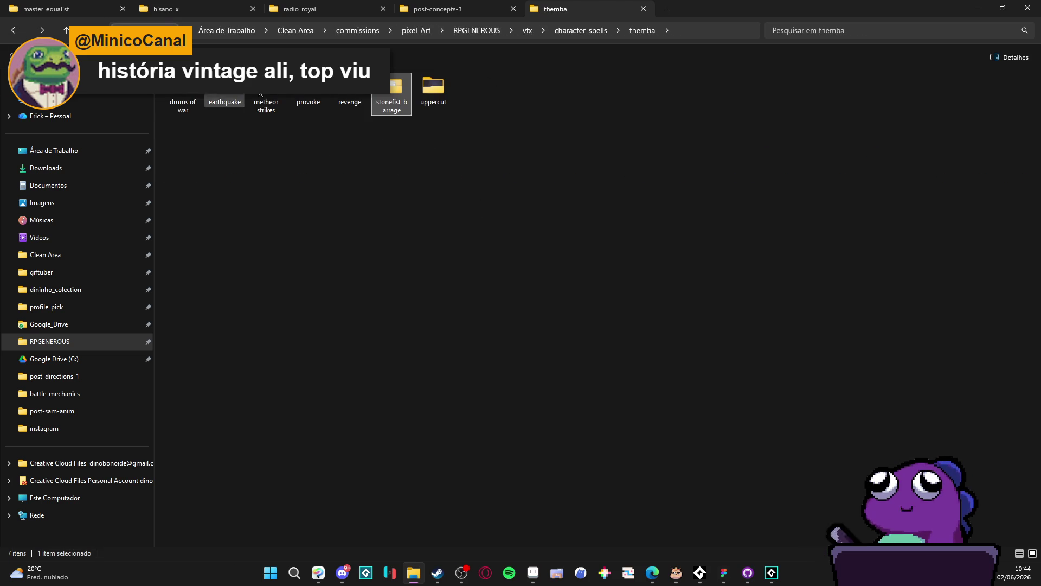
{"action": "left_click", "coordinate": [15, 31]}
{"action": "left_click", "coordinate": [15, 31]}
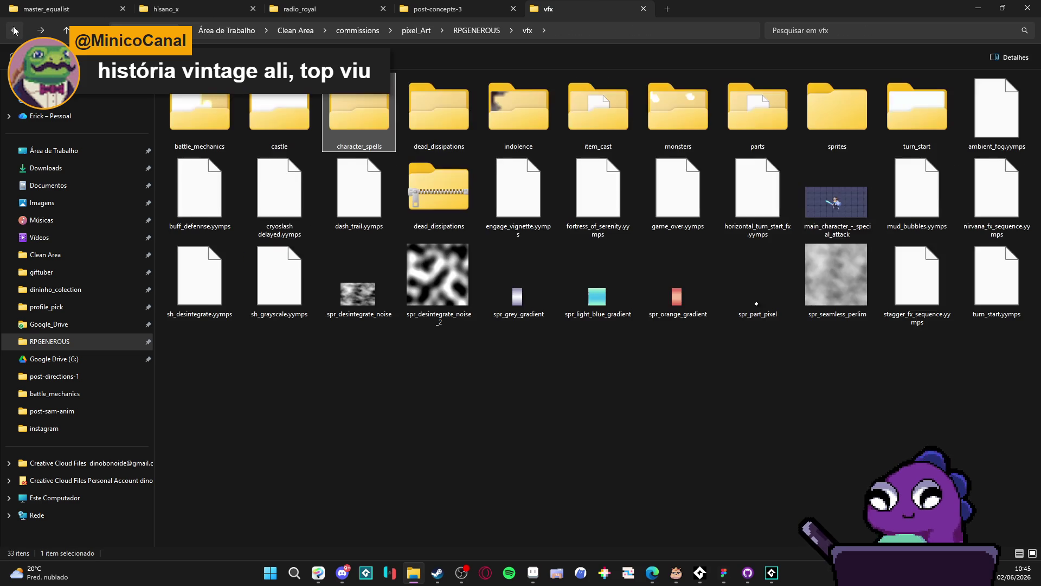
Search vfx for 'stone' and open the folder holding the 6×5 spr_part_stone image.
{"action": "left_click", "coordinate": [822, 32]}
{"action": "type", "text": "rock"}
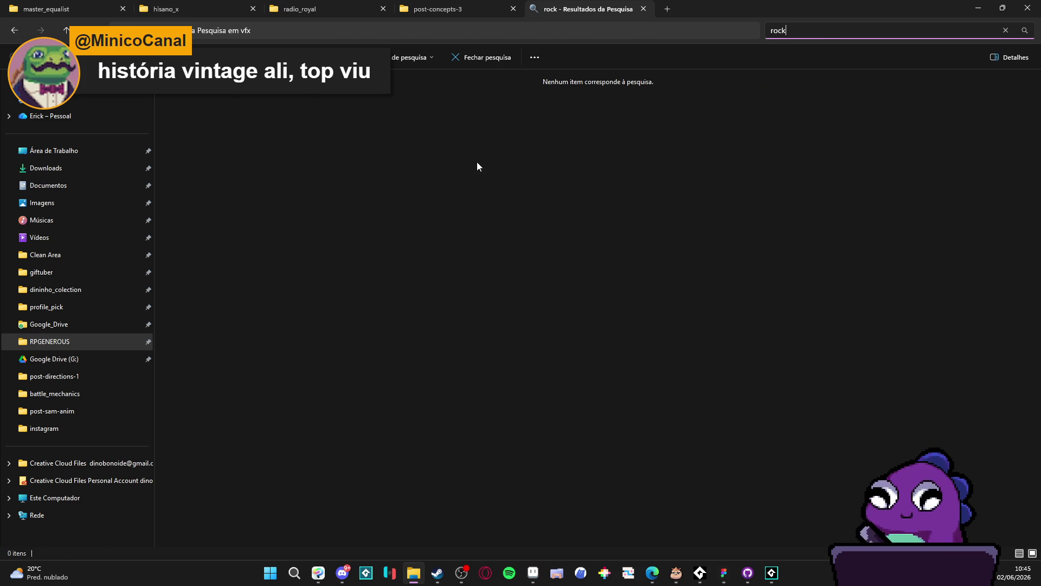
{"action": "left_click", "coordinate": [822, 24]}
{"action": "type", "text": "stone"}
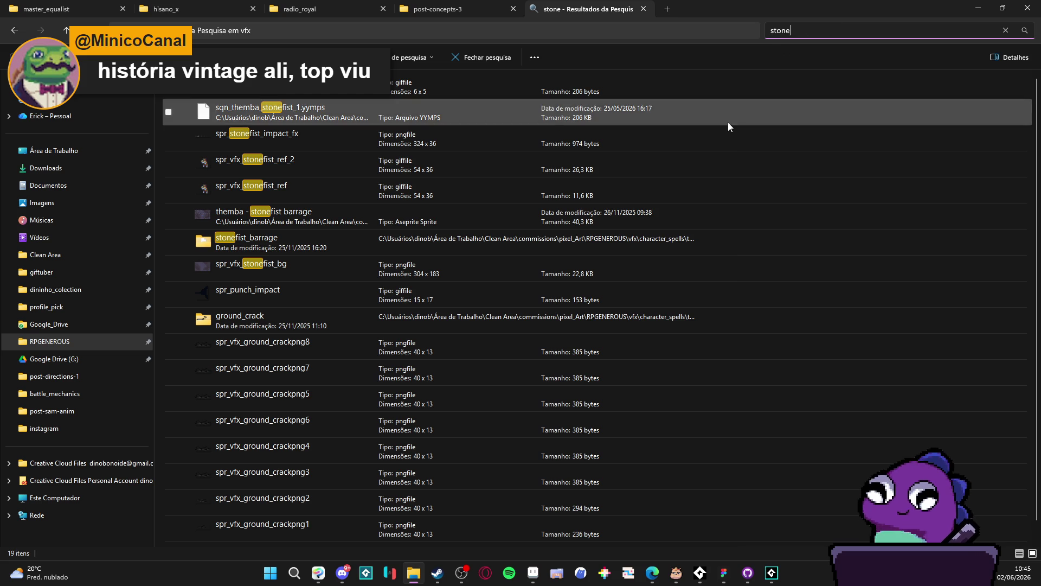
{"action": "left_click", "coordinate": [460, 87]}
{"action": "right_click", "coordinate": [459, 85]}
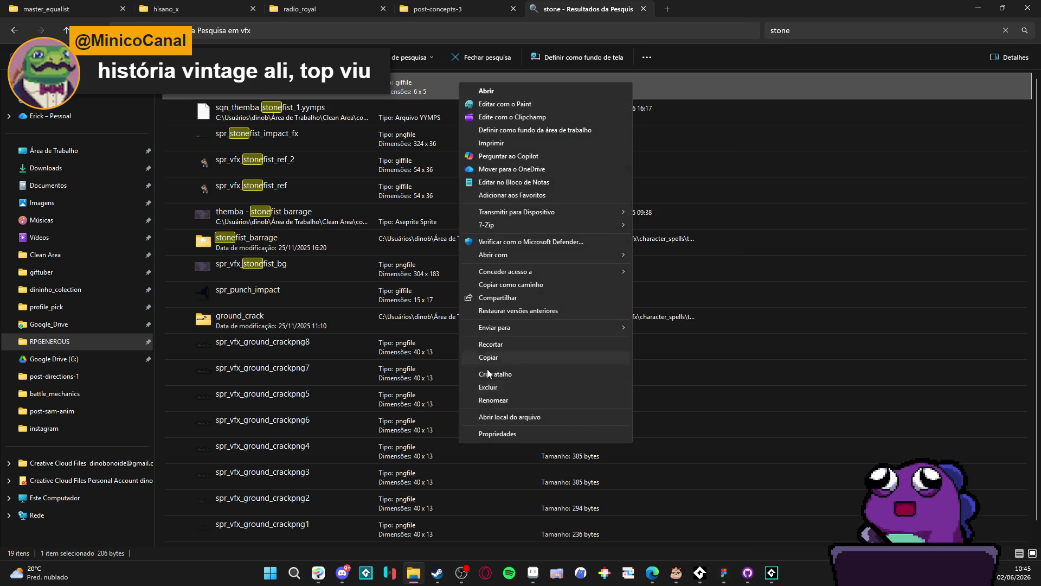
{"action": "left_click", "coordinate": [513, 416]}
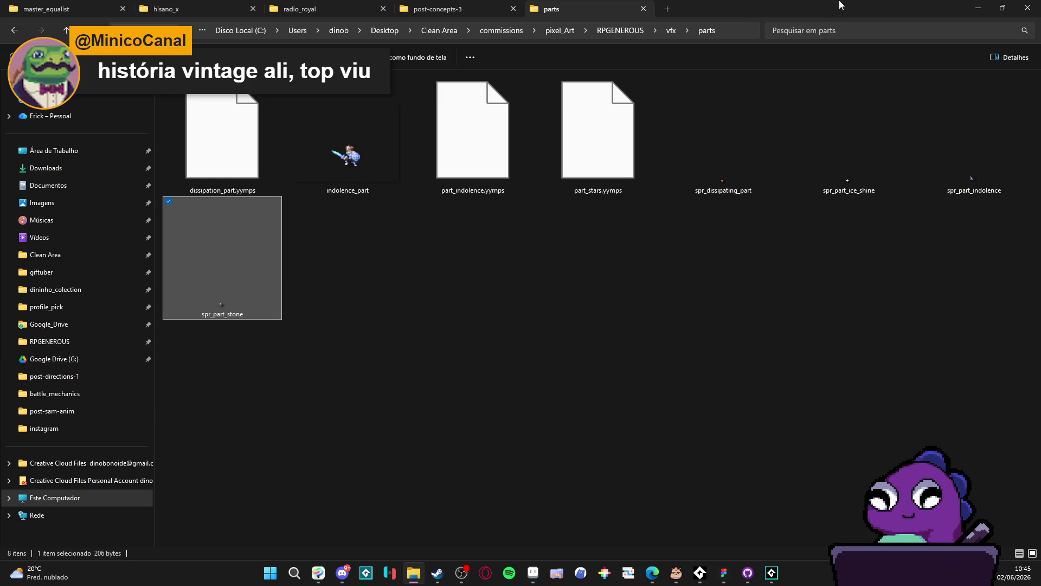
{"action": "left_click", "coordinate": [413, 572]}
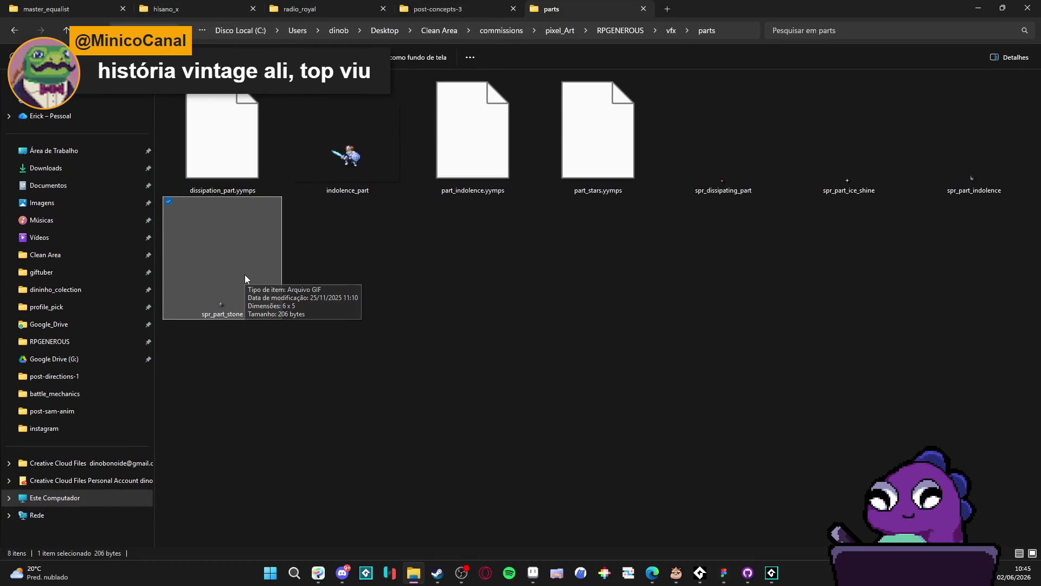
{"action": "left_click", "coordinate": [978, 8]}
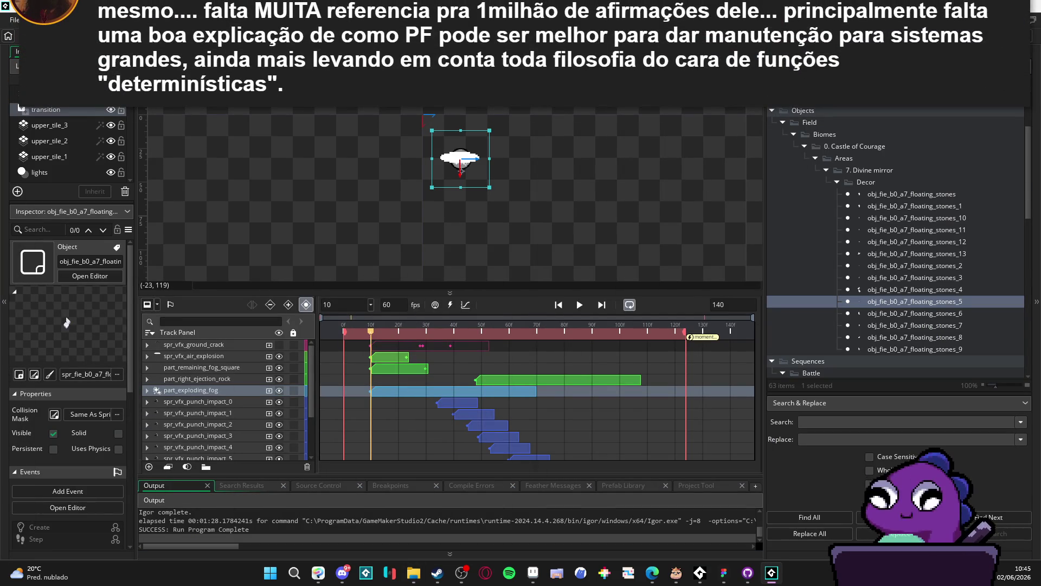
Clear the stone asset search filter and collapse the Objects > Field folder.
{"action": "scroll", "coordinate": [857, 224], "scroll_direction": "down", "scroll_amount": 2}
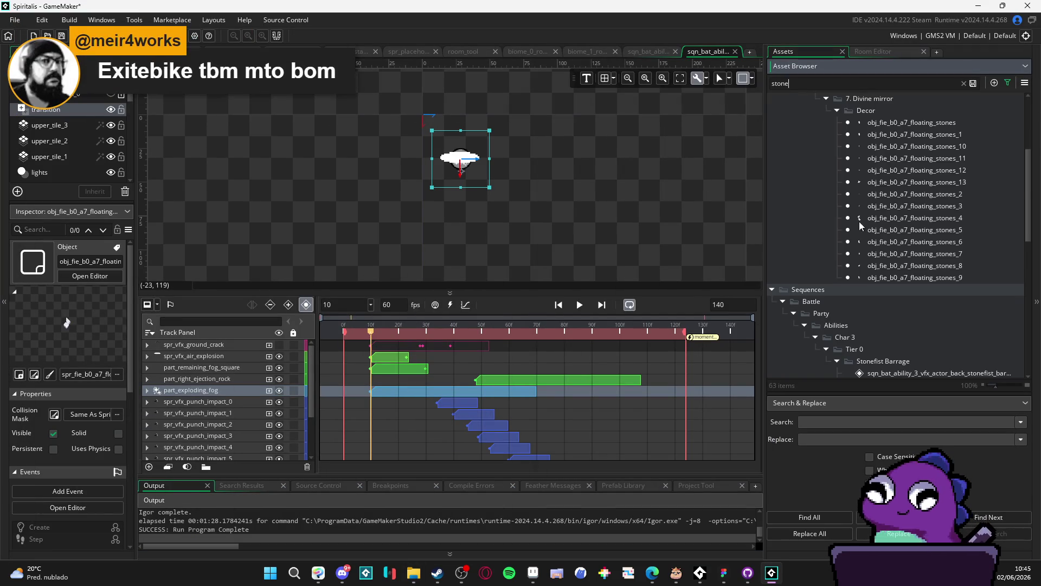
{"action": "scroll", "coordinate": [856, 224], "scroll_direction": "down", "scroll_amount": 2}
{"action": "left_click", "coordinate": [963, 83]}
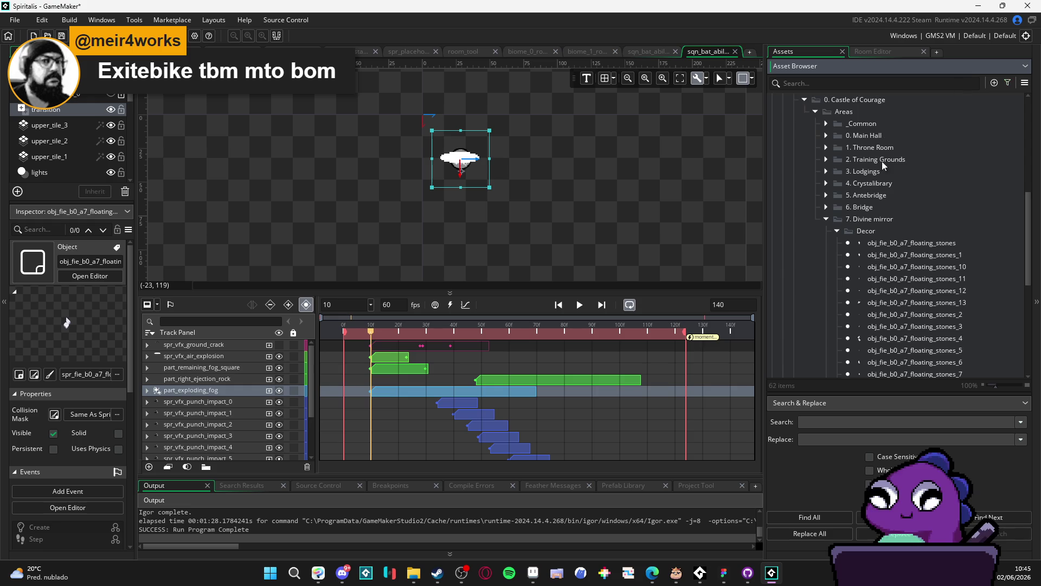
{"action": "scroll", "coordinate": [877, 213], "scroll_direction": "up", "scroll_amount": 5}
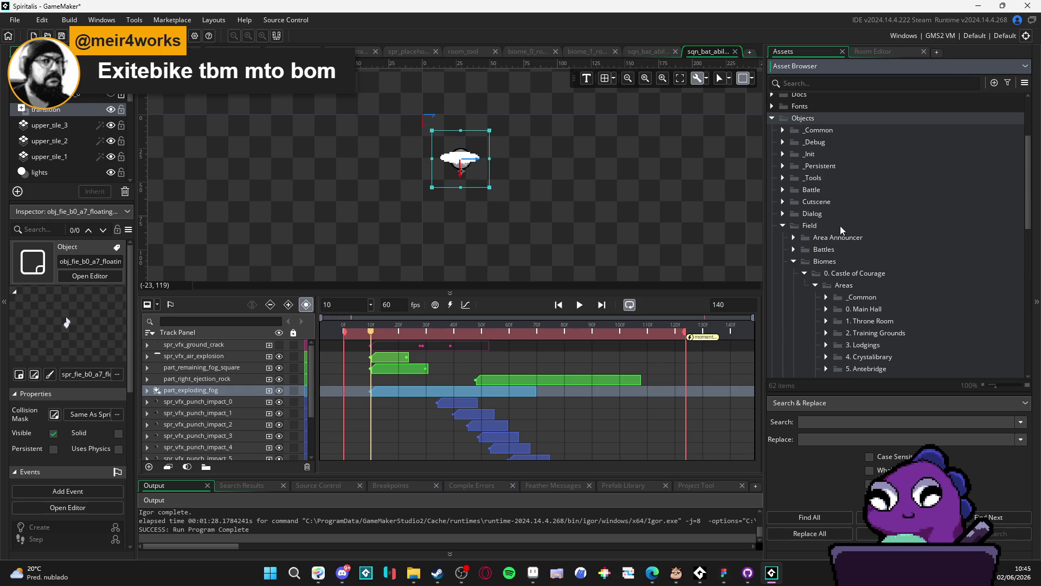
{"action": "left_click", "coordinate": [784, 227]}
Expand Sprites and look through Battle and _Common > Particles, then collapse them.
{"action": "left_click", "coordinate": [774, 363]}
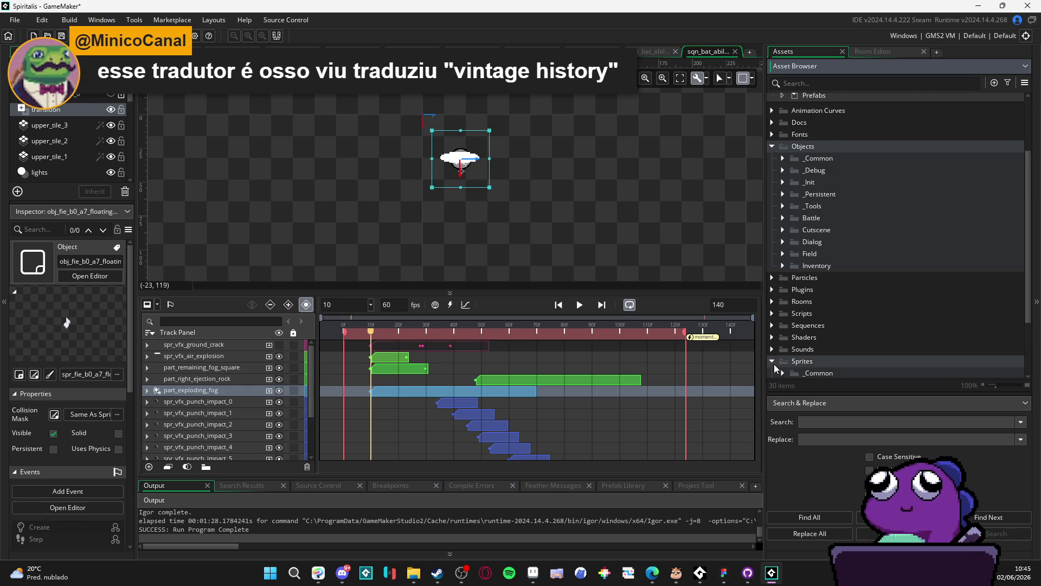
{"action": "scroll", "coordinate": [776, 368], "scroll_direction": "down", "scroll_amount": 3}
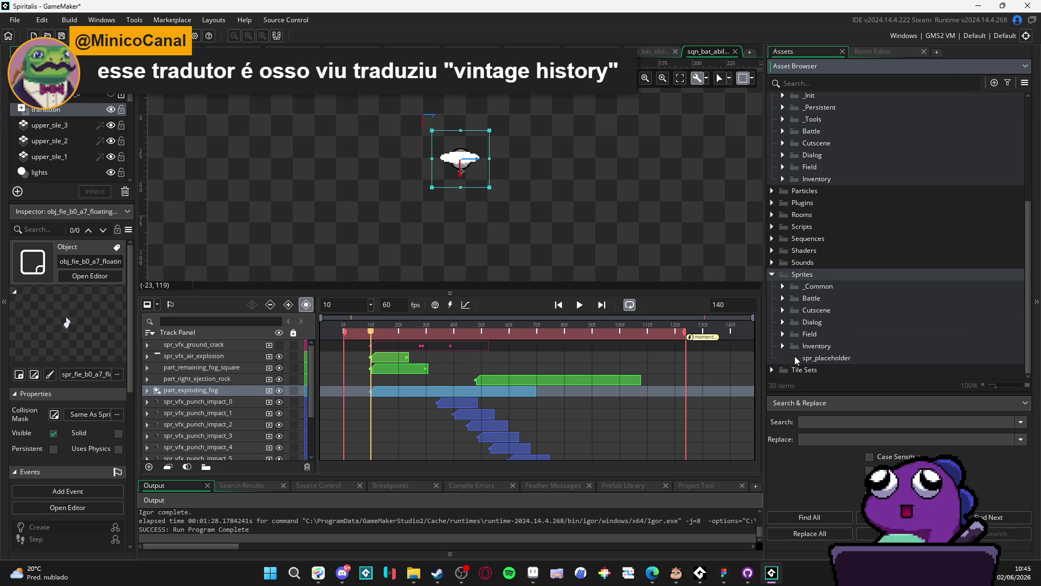
{"action": "left_click", "coordinate": [782, 299]}
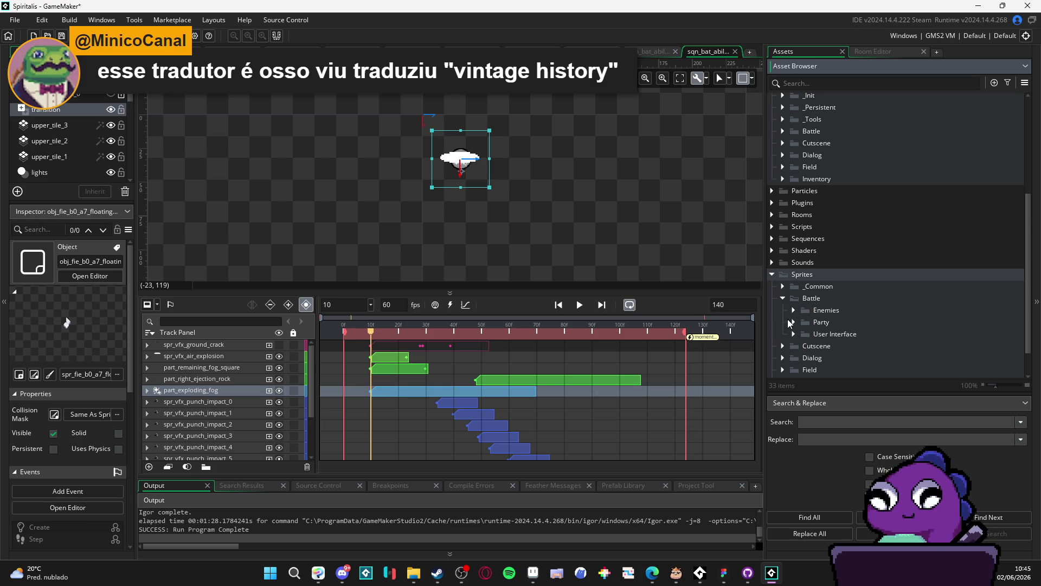
{"action": "left_click", "coordinate": [783, 287]}
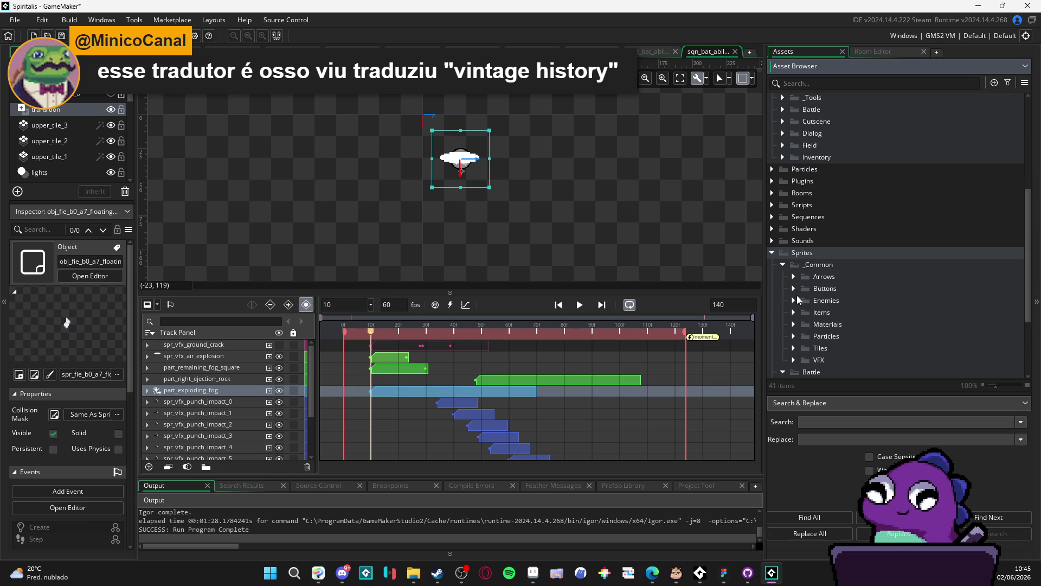
{"action": "scroll", "coordinate": [798, 299], "scroll_direction": "down", "scroll_amount": 1}
{"action": "left_click", "coordinate": [793, 270]}
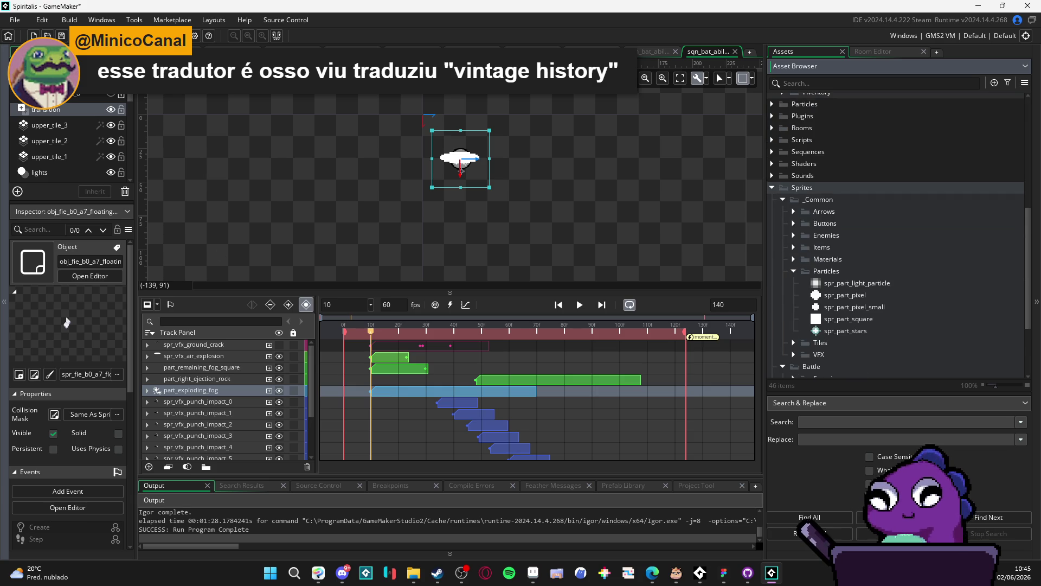
{"action": "left_click", "coordinate": [794, 270]}
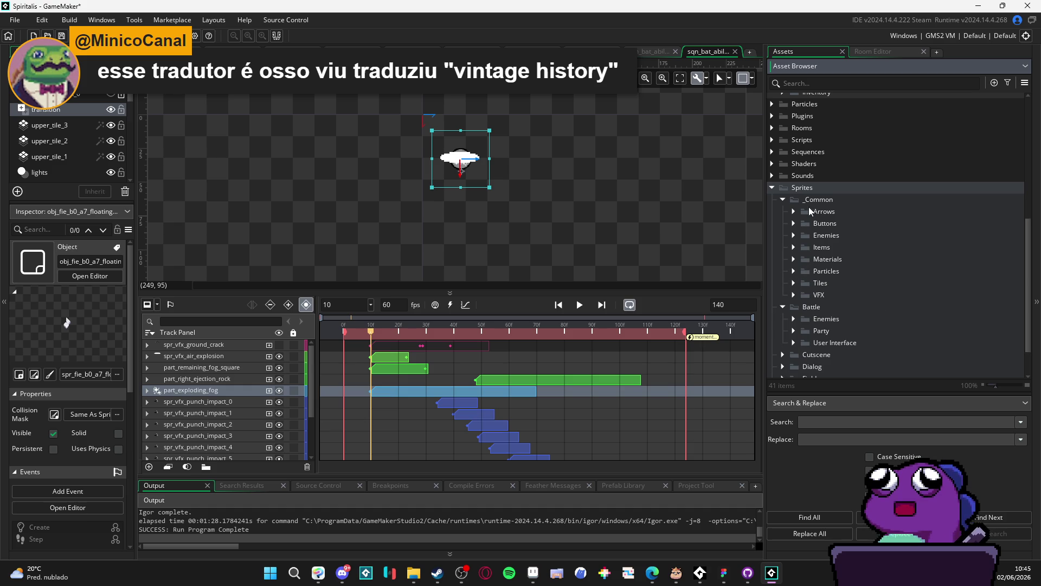
{"action": "left_click", "coordinate": [783, 199]}
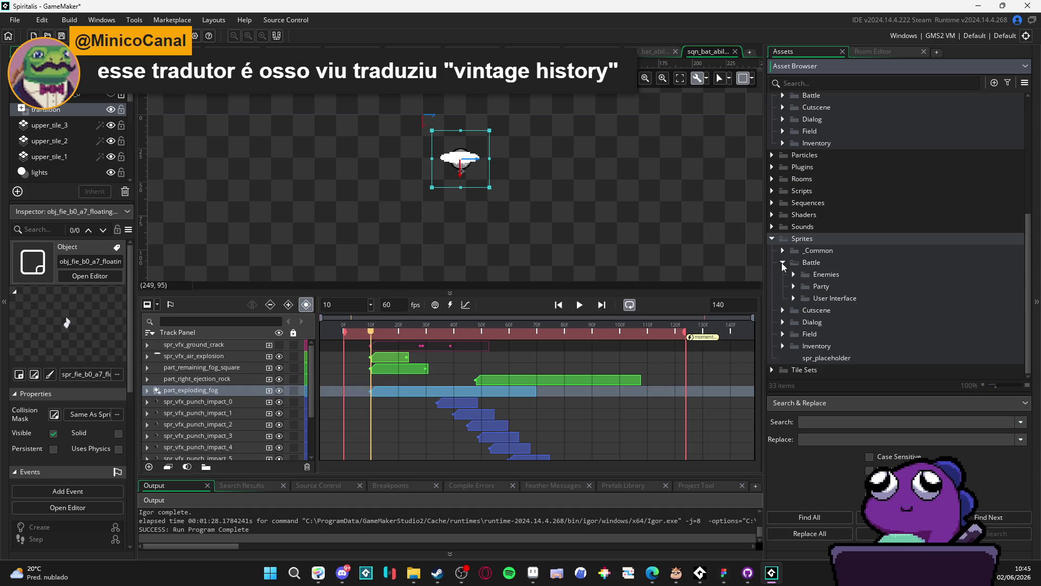
{"action": "left_click", "coordinate": [783, 263]}
Expand Sprites > Field, check its Biomes, Player and Battle subfolders, and open Field's menu.
{"action": "left_click", "coordinate": [782, 335]}
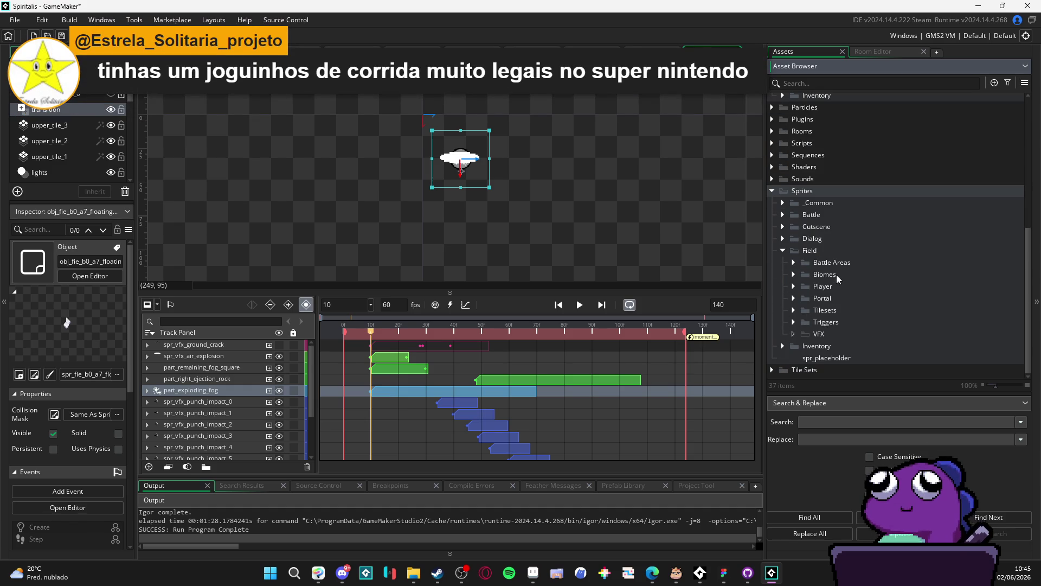
{"action": "left_click", "coordinate": [795, 274]}
{"action": "left_click", "coordinate": [795, 273]}
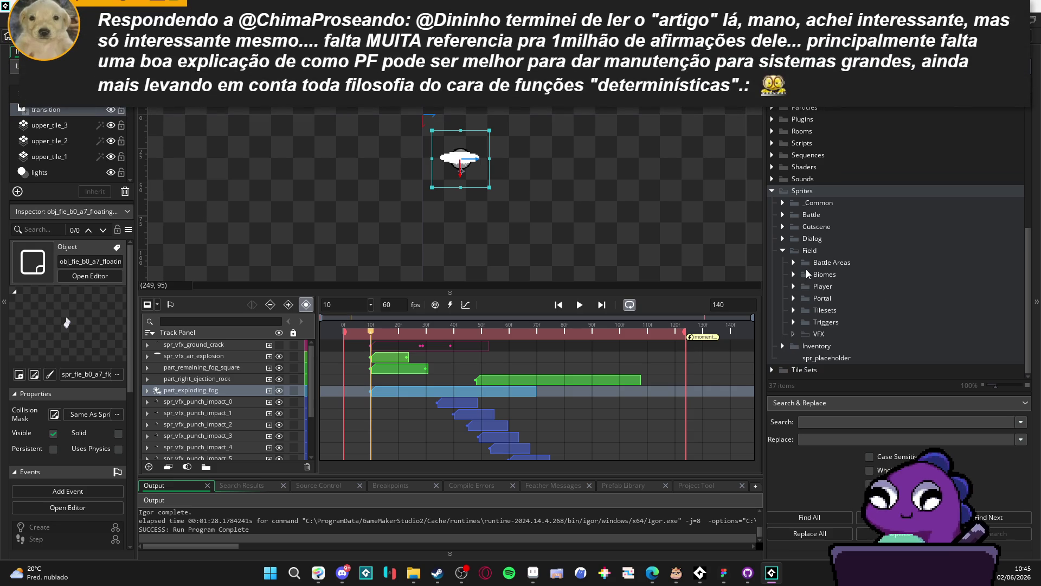
{"action": "right_click", "coordinate": [810, 251]}
{"action": "left_click", "coordinate": [794, 286]}
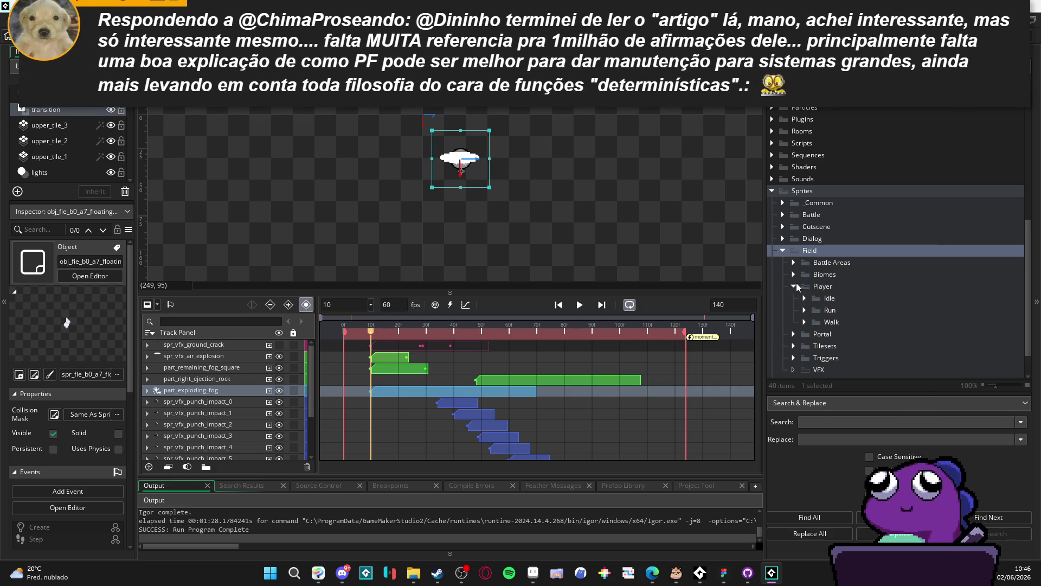
{"action": "left_click", "coordinate": [795, 286]}
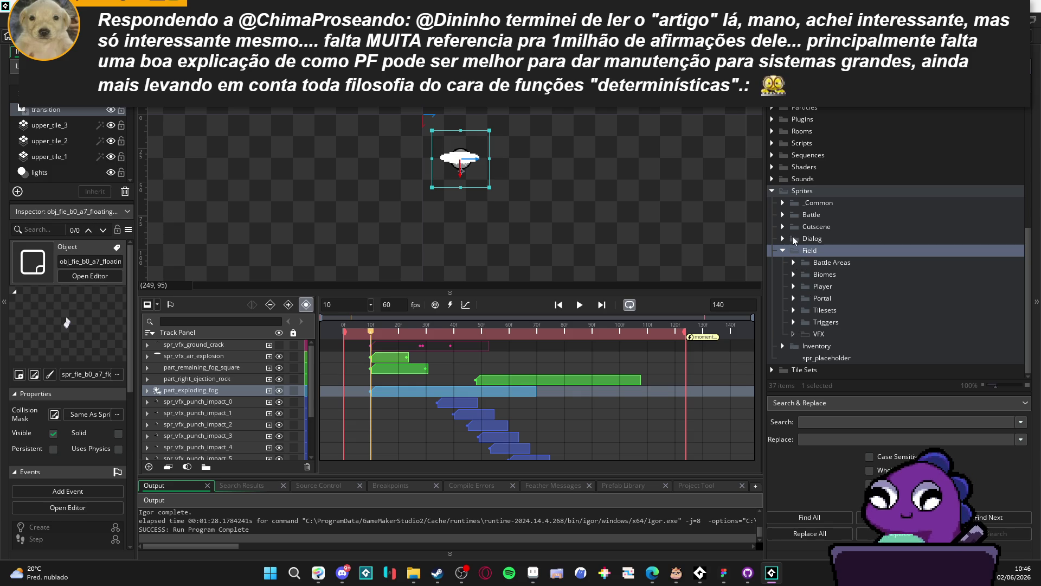
{"action": "left_click", "coordinate": [783, 215]}
{"action": "left_click", "coordinate": [782, 216]}
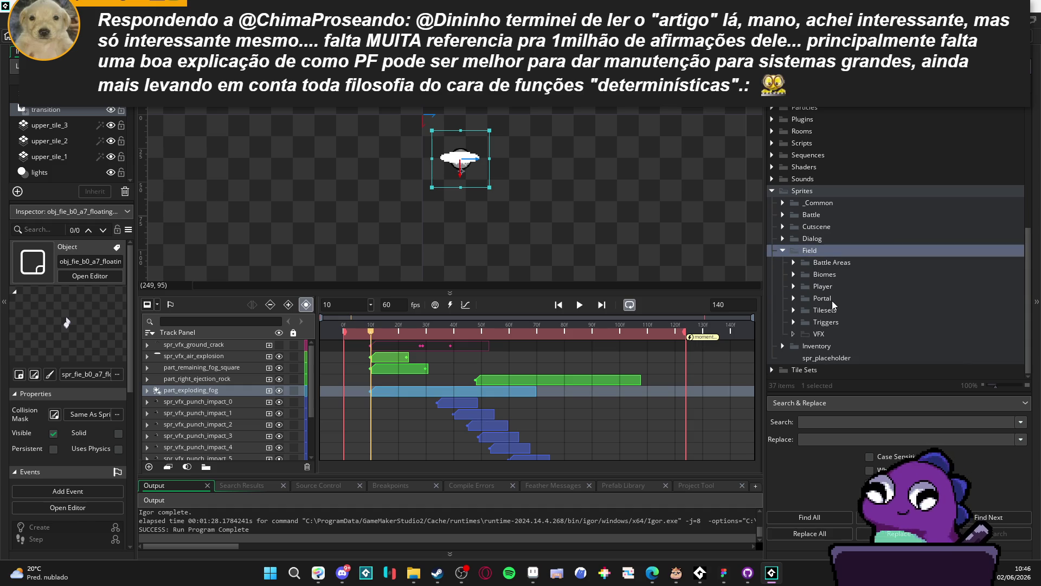
{"action": "right_click", "coordinate": [811, 256]}
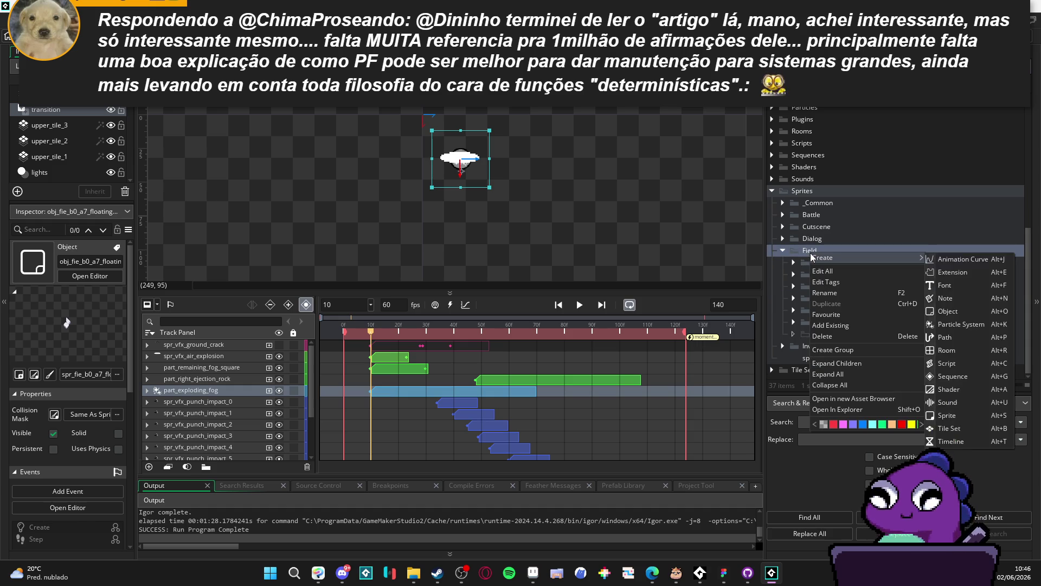
After checking _Common > Particles, create a group named 'Particle' inside Sprites > Field.
{"action": "left_click", "coordinate": [805, 257]}
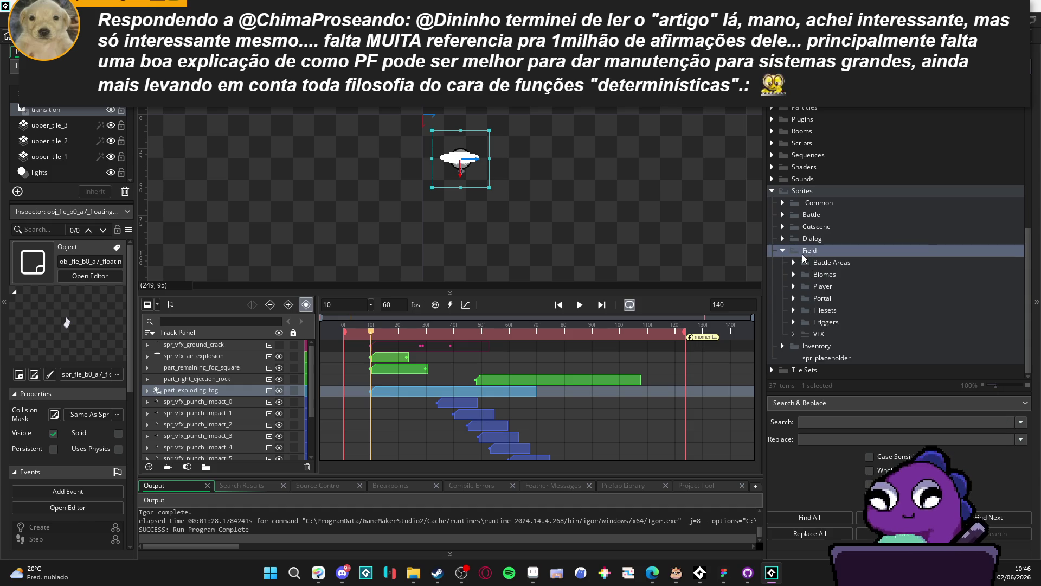
{"action": "right_click", "coordinate": [810, 251]}
{"action": "left_click", "coordinate": [782, 205]}
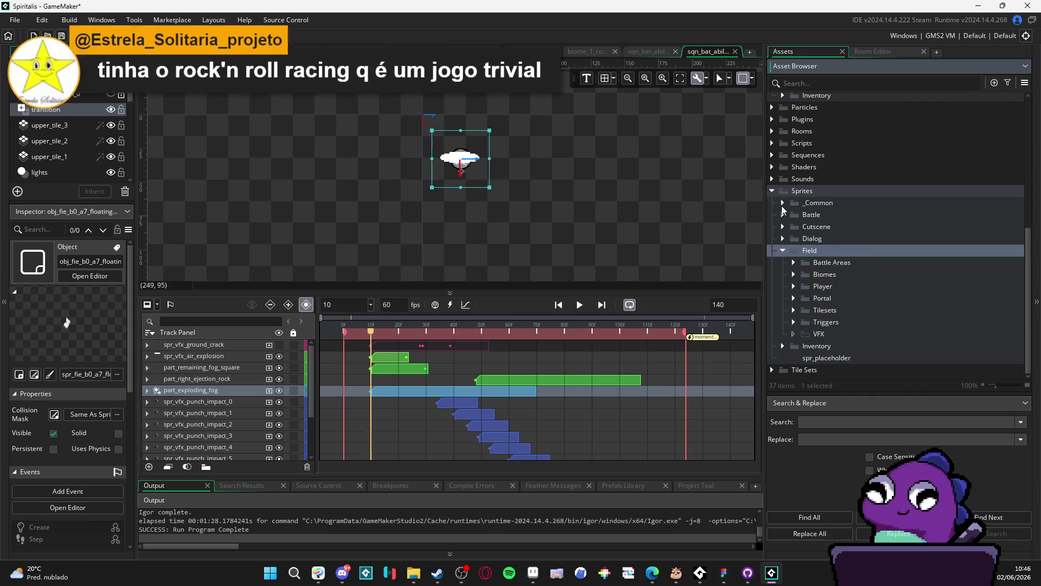
{"action": "left_click", "coordinate": [793, 274]}
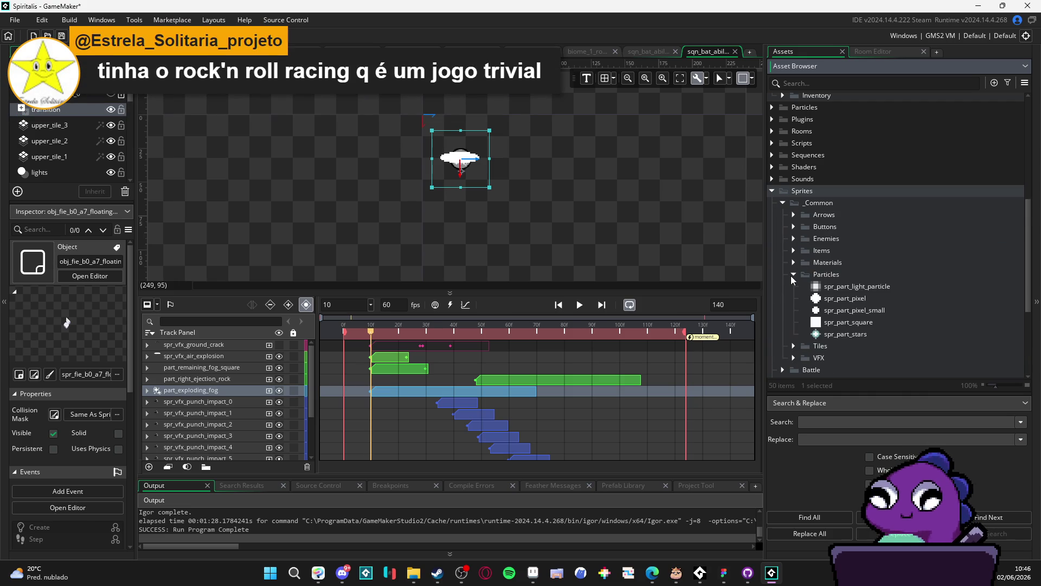
{"action": "left_click", "coordinate": [792, 275]}
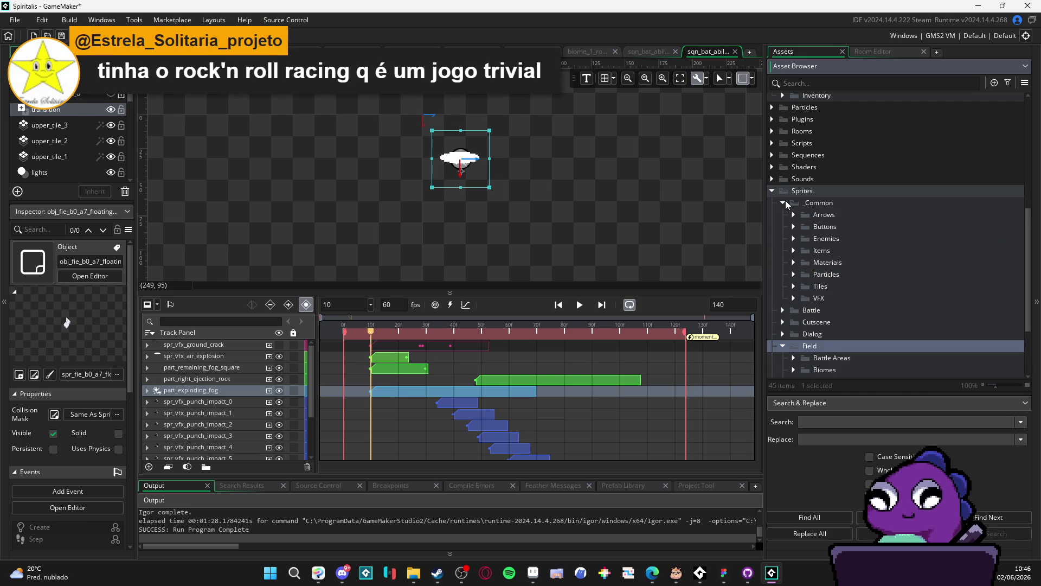
{"action": "left_click", "coordinate": [785, 202]}
{"action": "right_click", "coordinate": [815, 252]}
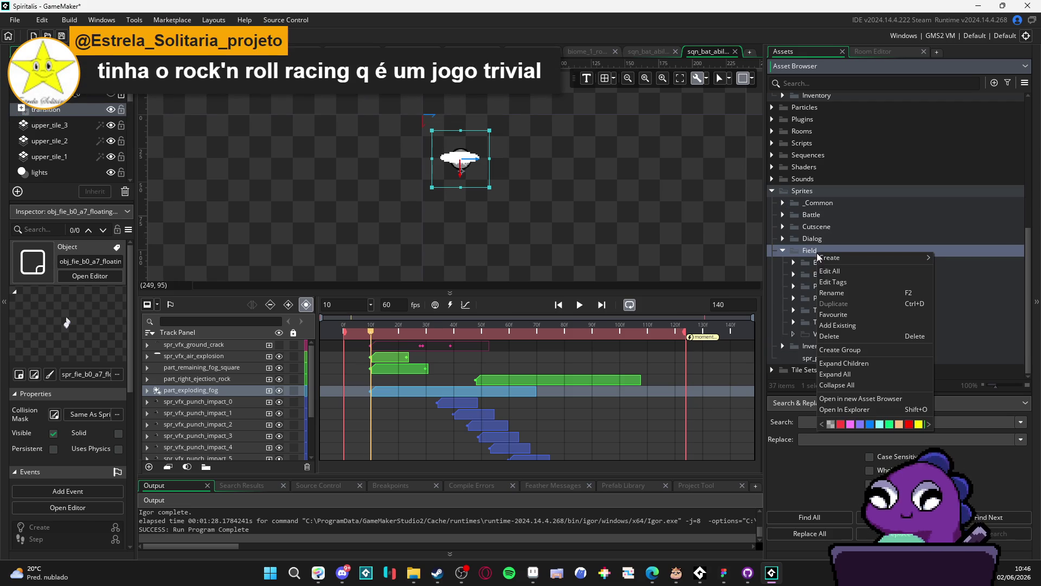
{"action": "left_click", "coordinate": [836, 349]}
{"action": "type", "text": "Particle"}
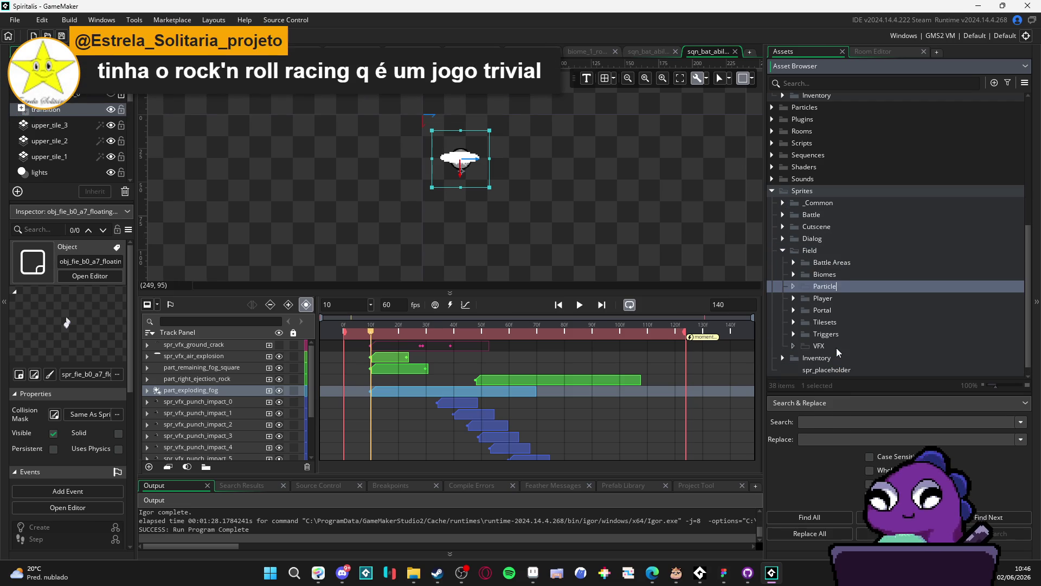
Move the folder within Field, reposition the spr_part_stone sprite window, and expand Particles.
{"action": "mouse_move", "coordinate": [837, 349]}
{"action": "left_mouse_down"}
{"action": "mouse_move", "coordinate": [897, 301]}
{"action": "mouse_move", "coordinate": [875, 290]}
{"action": "left_mouse_up"}
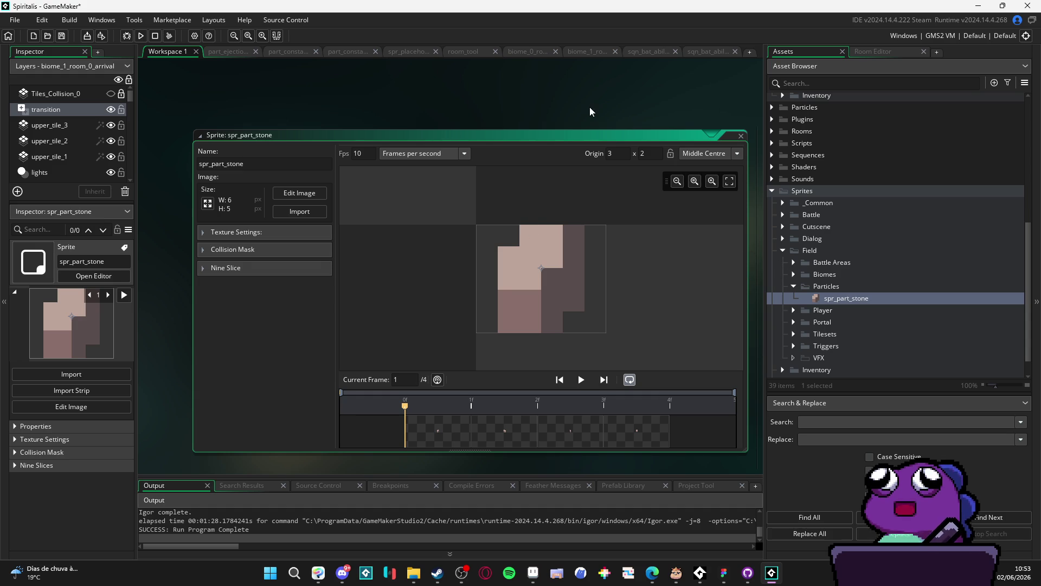
{"action": "left_click_drag", "start_coordinate": [590, 112], "coordinate": [563, 99]}
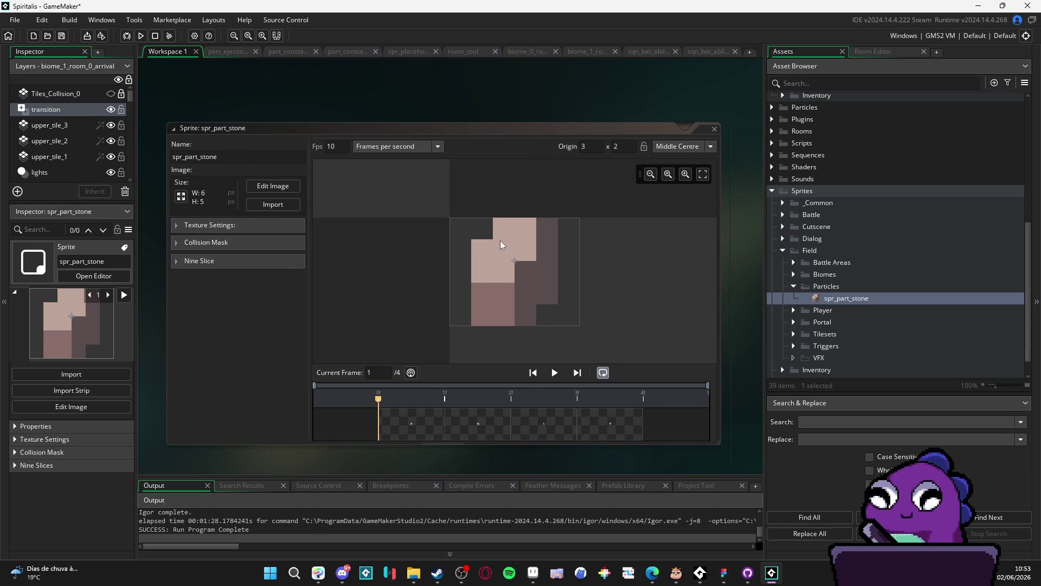
{"action": "scroll", "coordinate": [374, 260], "scroll_direction": "down", "scroll_amount": 2}
{"action": "scroll", "coordinate": [374, 261], "scroll_direction": "up", "scroll_amount": 3}
{"action": "scroll", "coordinate": [374, 260], "scroll_direction": "down", "scroll_amount": 2}
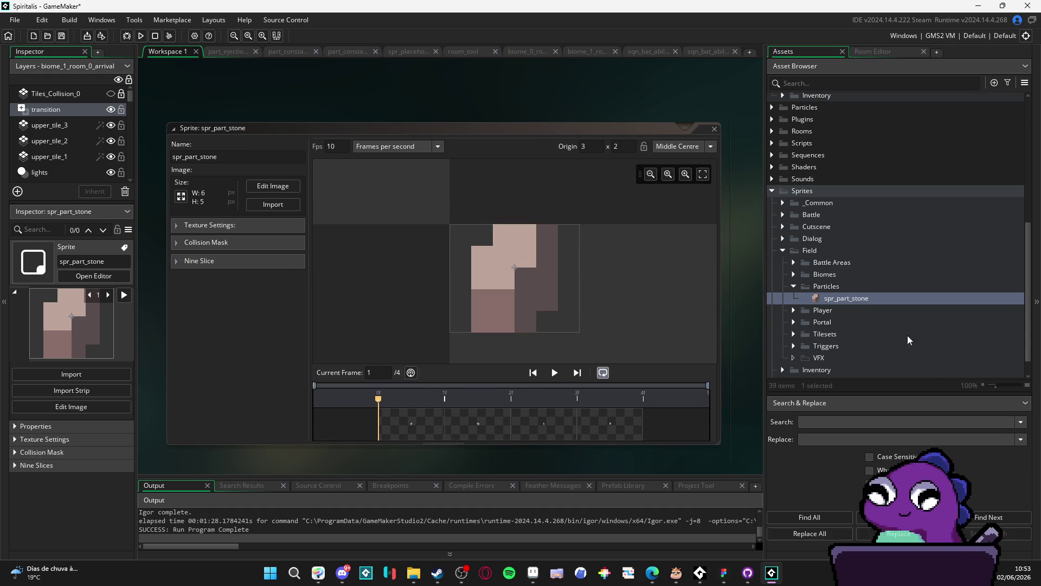
{"action": "scroll", "coordinate": [839, 206], "scroll_direction": "up", "scroll_amount": 2}
{"action": "left_click", "coordinate": [773, 151]}
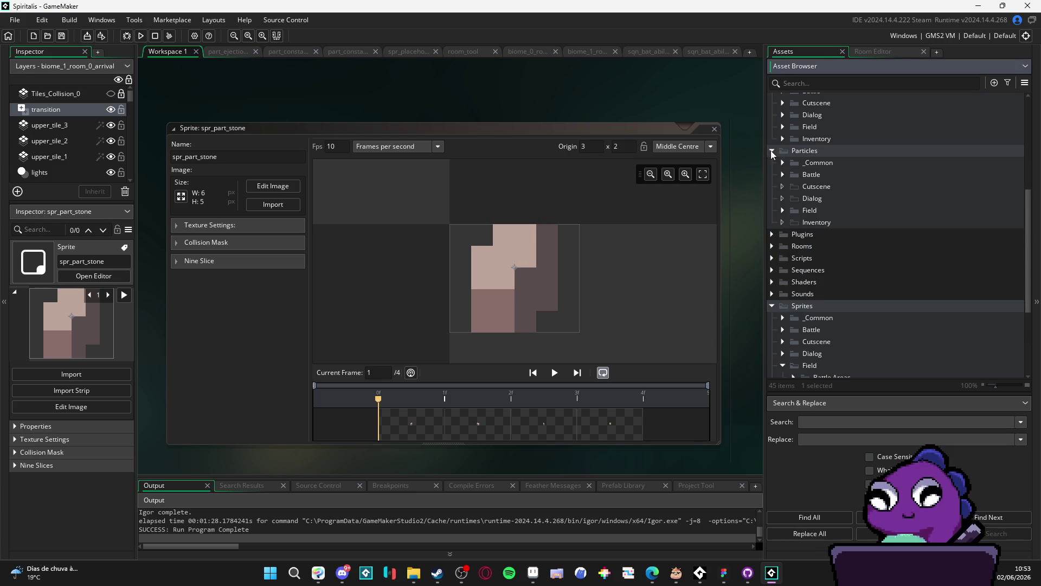
Under Particles > Battle > Abilities > Char 3, create a group named 'Stonefist Barrage'.
{"action": "left_click", "coordinate": [784, 175]}
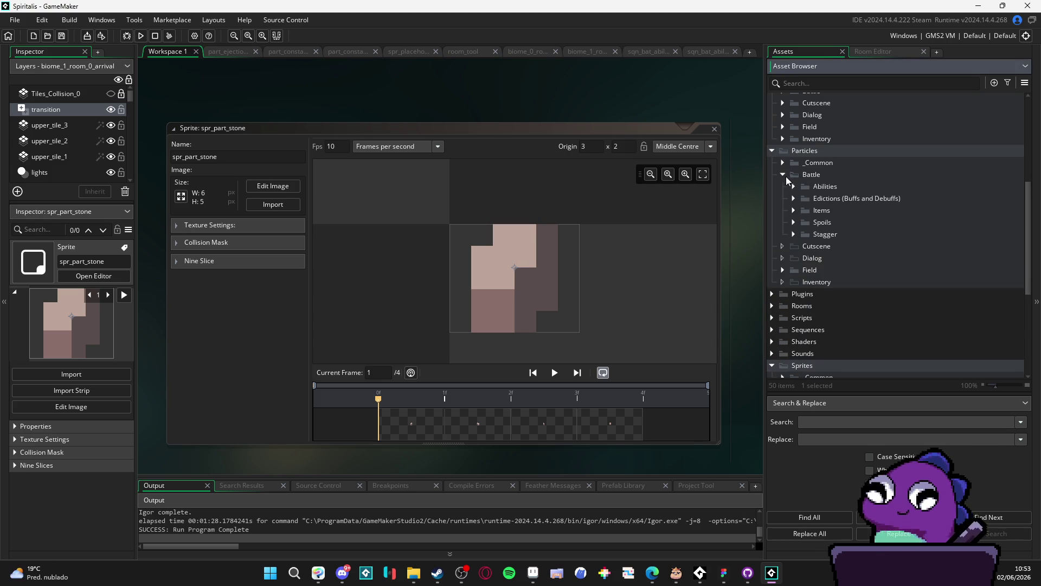
{"action": "left_click", "coordinate": [793, 187]}
{"action": "left_click", "coordinate": [805, 211]}
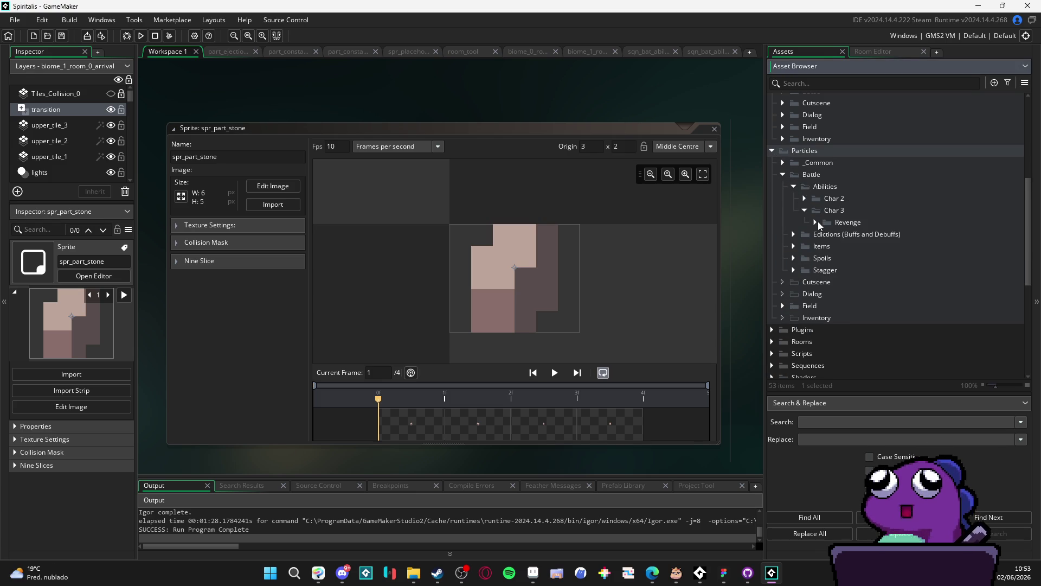
{"action": "right_click", "coordinate": [825, 210]}
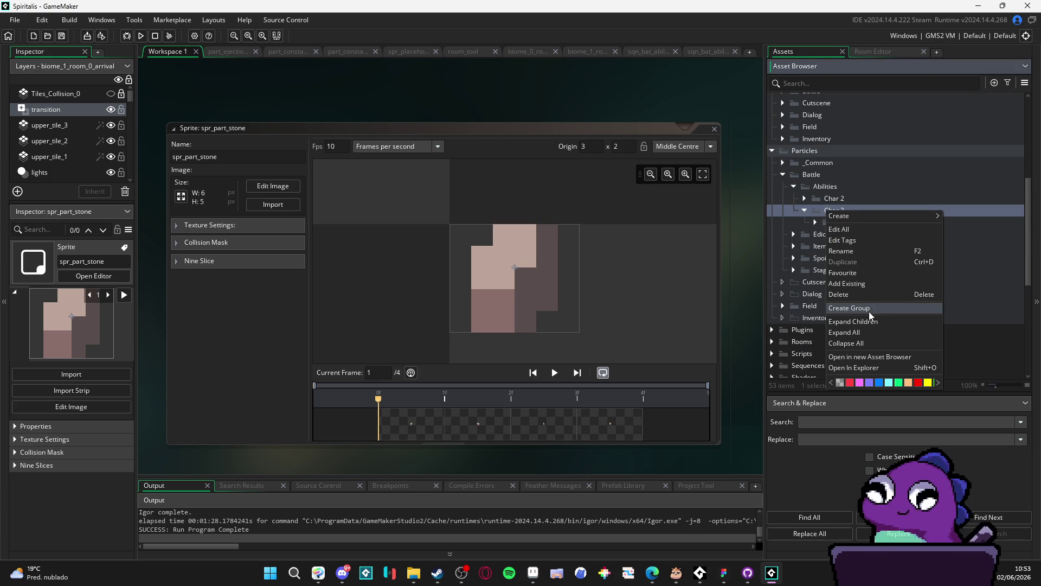
{"action": "left_click", "coordinate": [867, 308]}
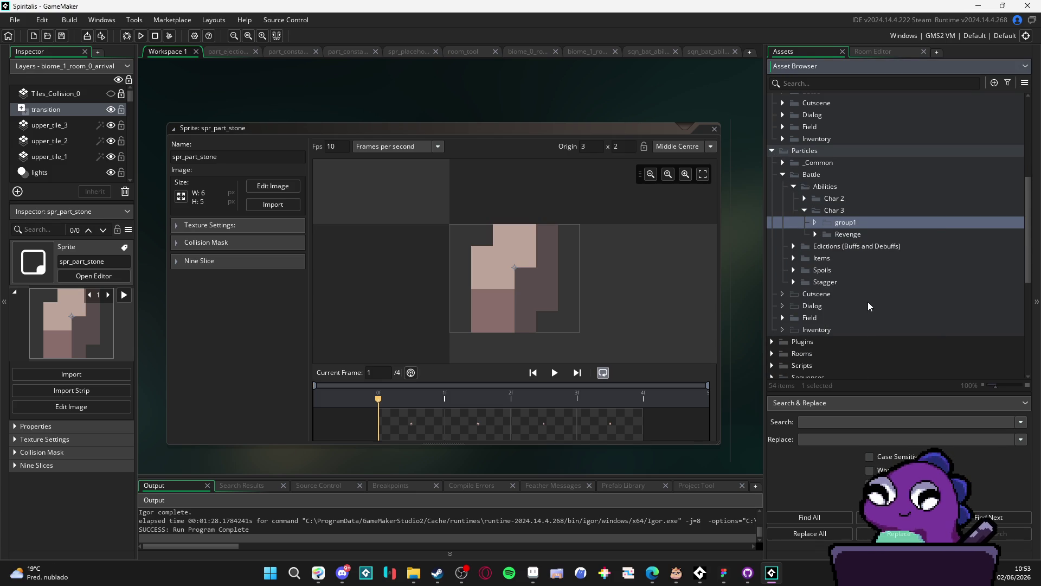
{"action": "left_click", "coordinate": [847, 223]}
{"action": "type", "text": "Stonefist Barrage"}
{"action": "left_click", "coordinate": [850, 235]}
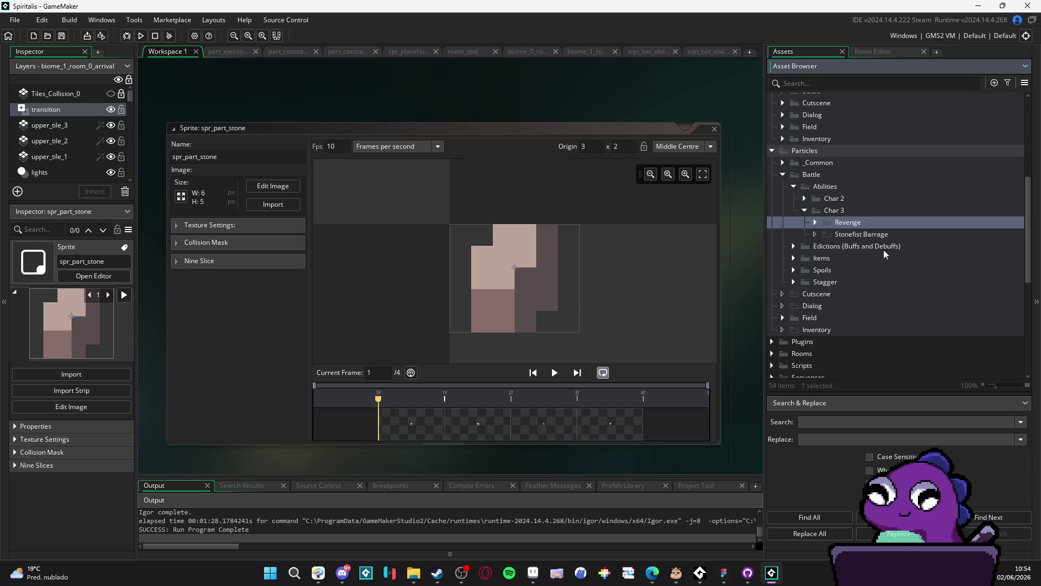
{"action": "left_click", "coordinate": [869, 234]}
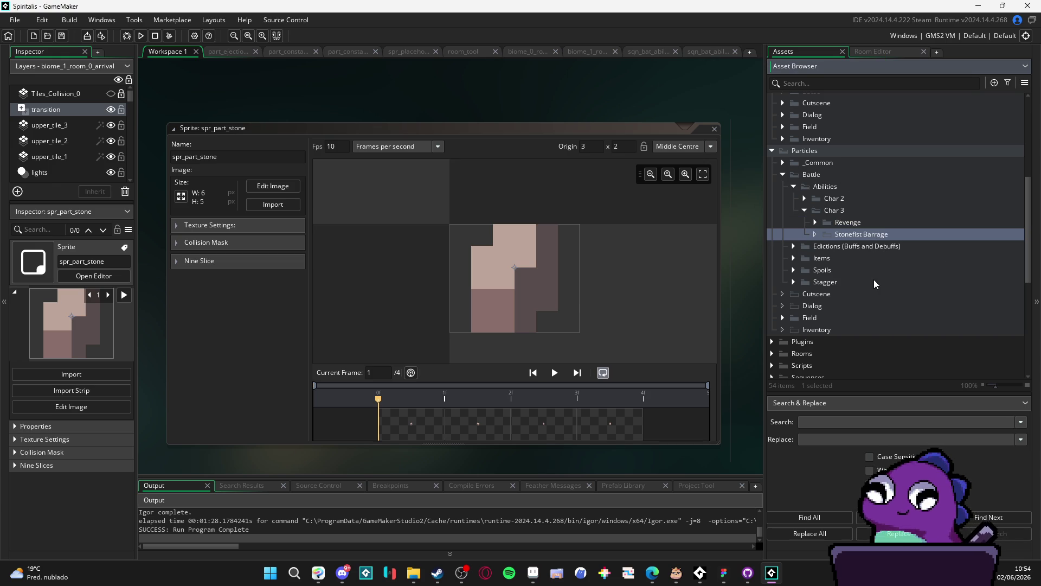
Close the Stonefist Barrage context menu unused, then expand the Particles > _Common folder.
{"action": "right_click", "coordinate": [846, 238]}
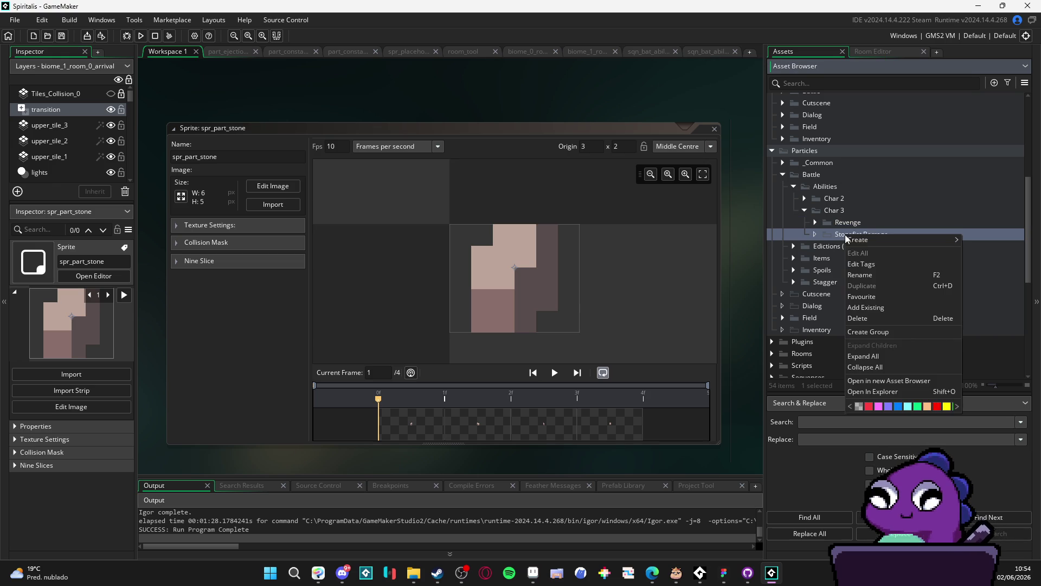
{"action": "mouse_move", "coordinate": [890, 240]}
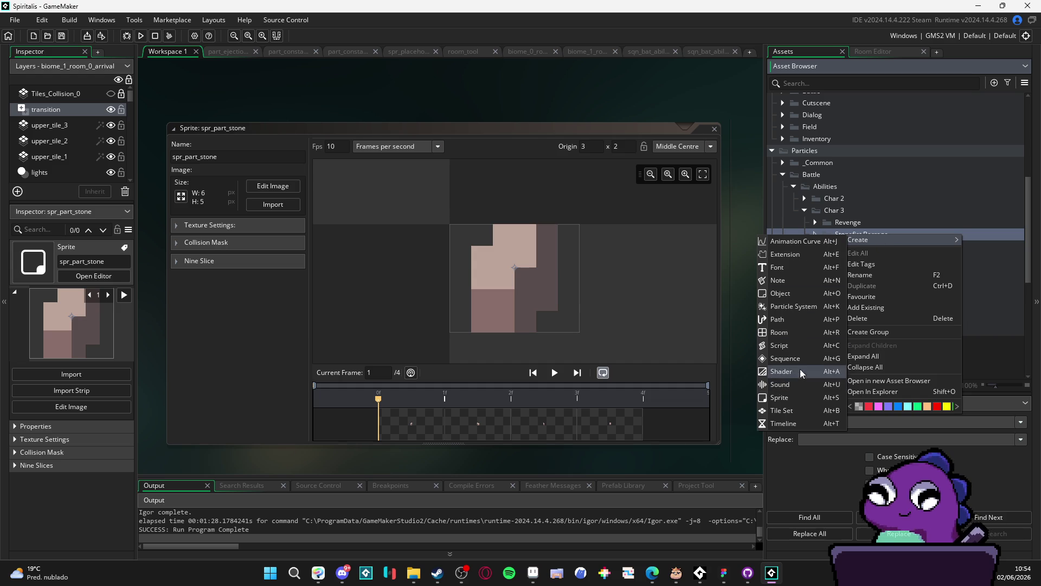
{"action": "left_click", "coordinate": [866, 222]}
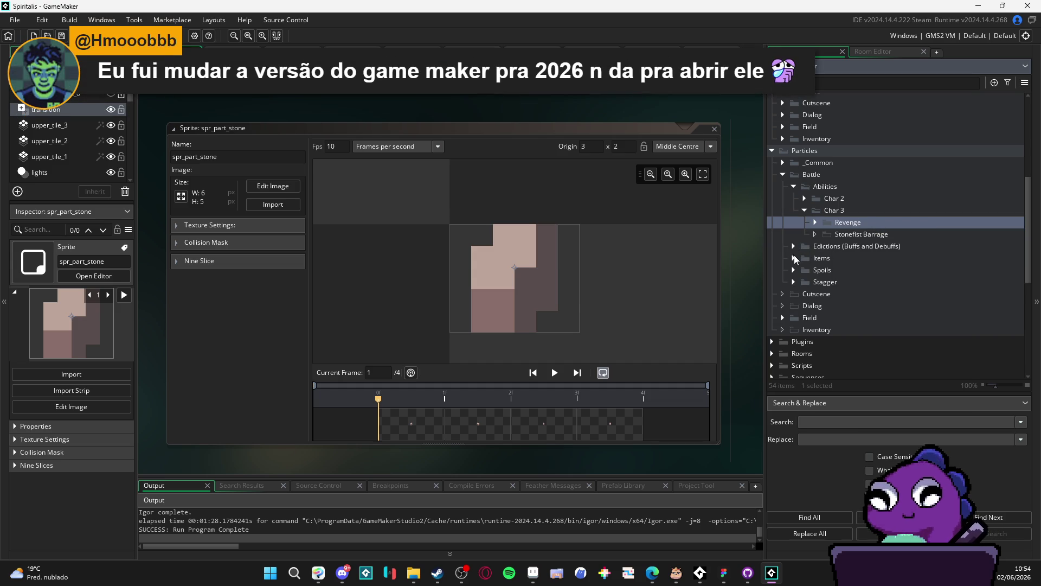
{"action": "left_click", "coordinate": [784, 163]}
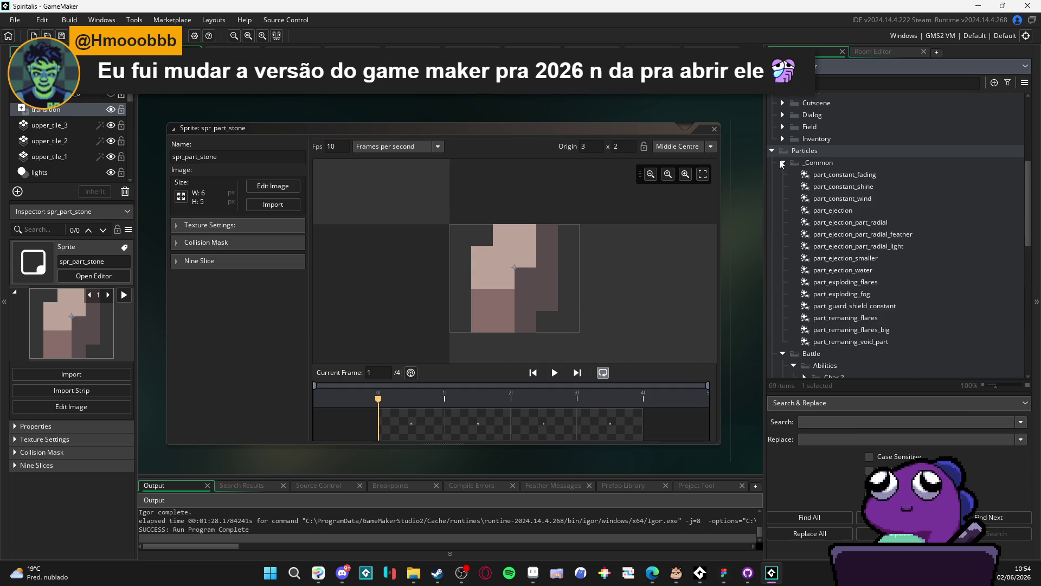
Duplicate part_exploding_fog with Ctrl+D and rename the copy part_jection_rocks.
{"action": "left_click", "coordinate": [819, 175]}
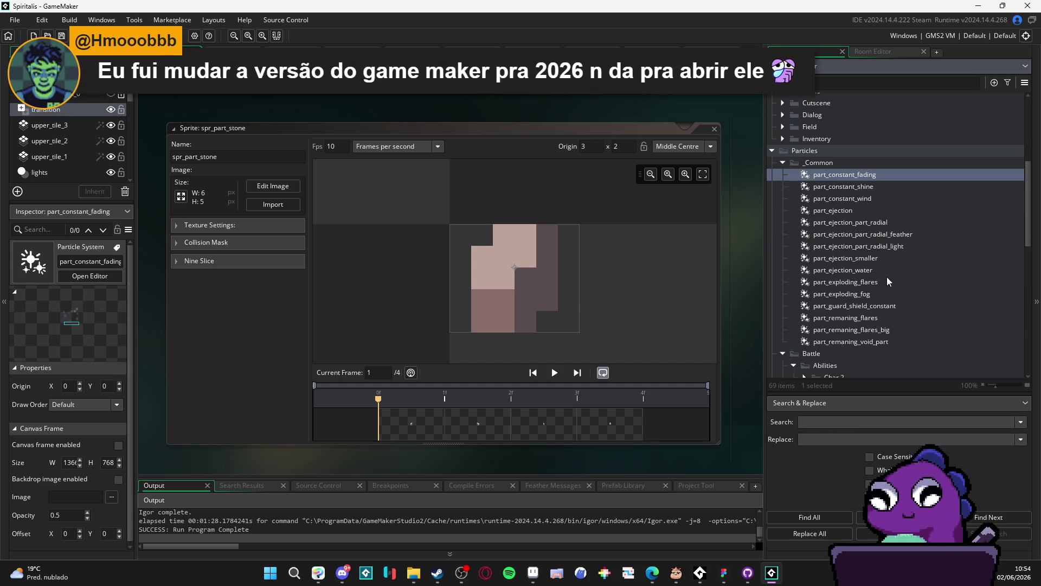
{"action": "left_click", "coordinate": [855, 296]}
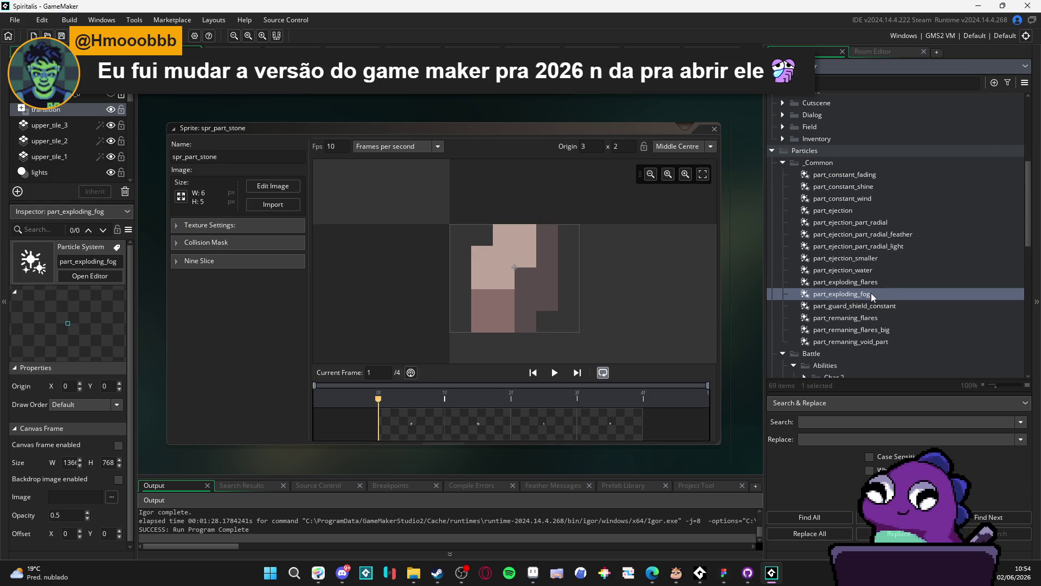
{"action": "key", "text": "ctrl+d"}
{"action": "key", "text": "Return"}
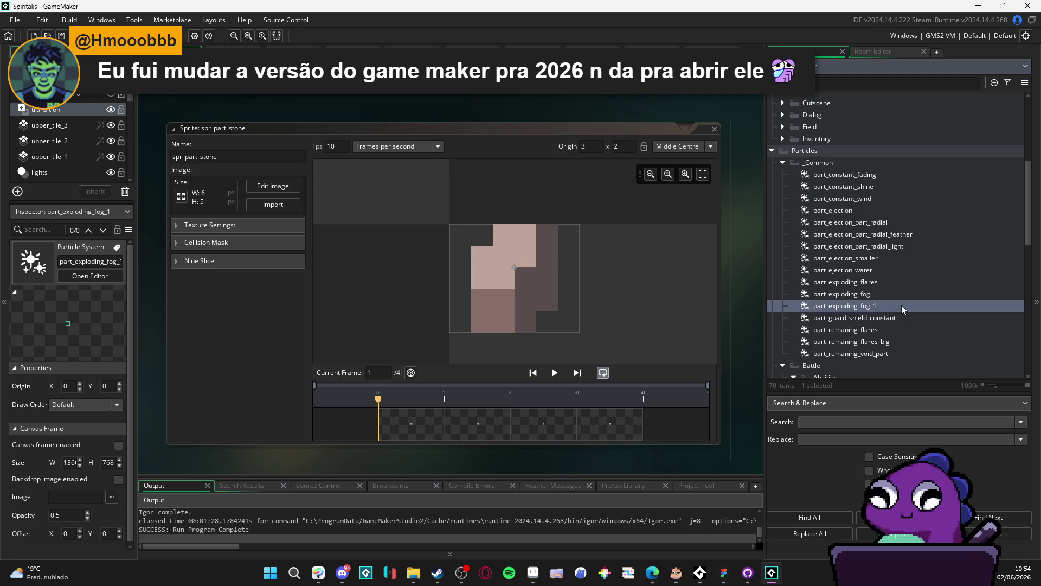
{"action": "key", "text": "BackSpace"}
{"action": "key", "text": "BackSpace"}
{"action": "key", "text": "BackSpace"}
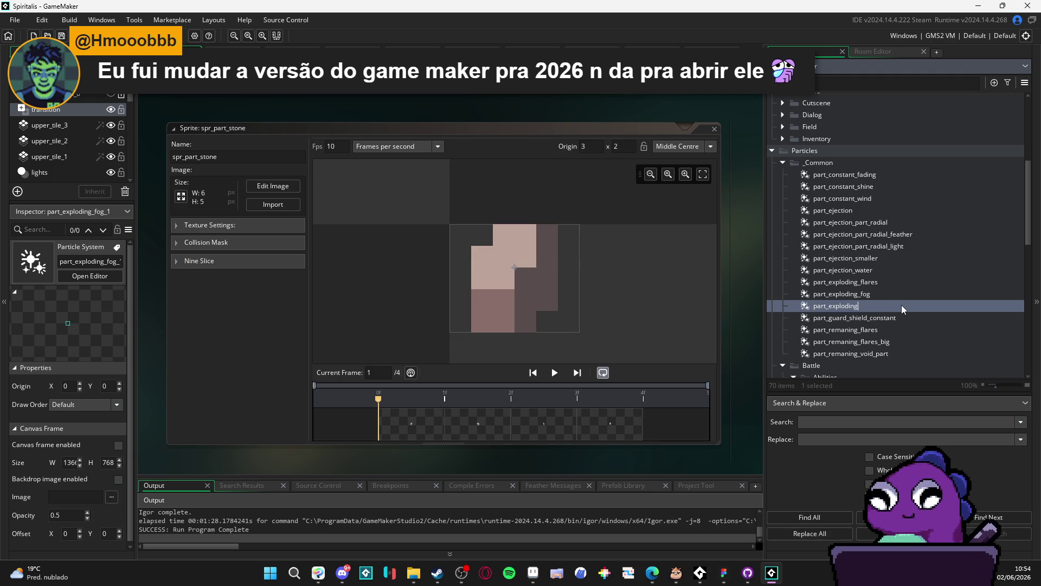
{"action": "key", "text": "BackSpace"}
{"action": "key", "text": "BackSpace"}
{"action": "type", "text": "jectio"}
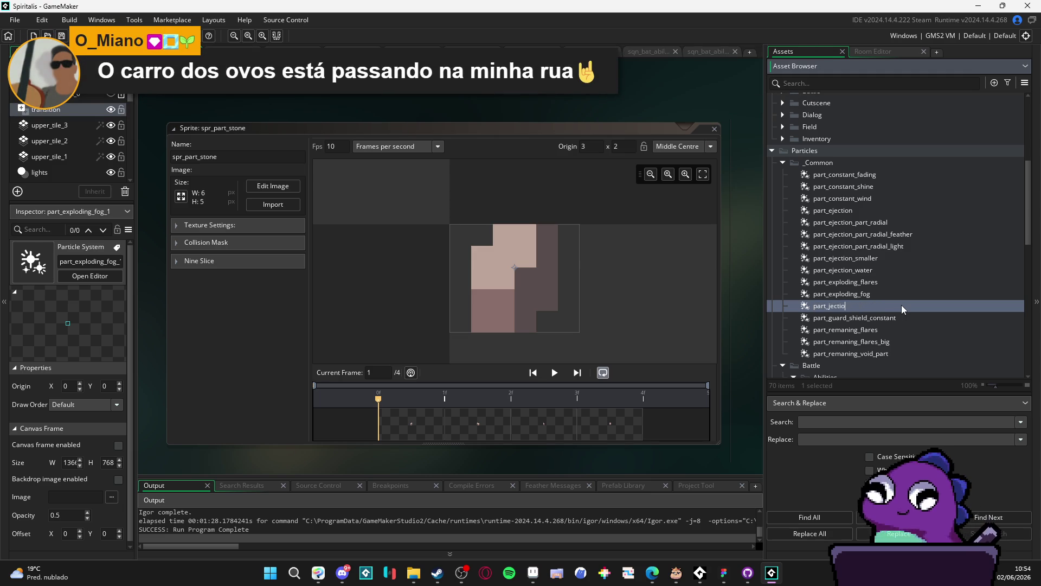
{"action": "type", "text": "n_rocks"}
{"action": "key", "text": "Return"}
Move it into Stonefist Barrage, rename it part_ability_3_stonefist_barrage_stone_ejection, and open it.
{"action": "scroll", "coordinate": [876, 277], "scroll_direction": "down", "scroll_amount": 4}
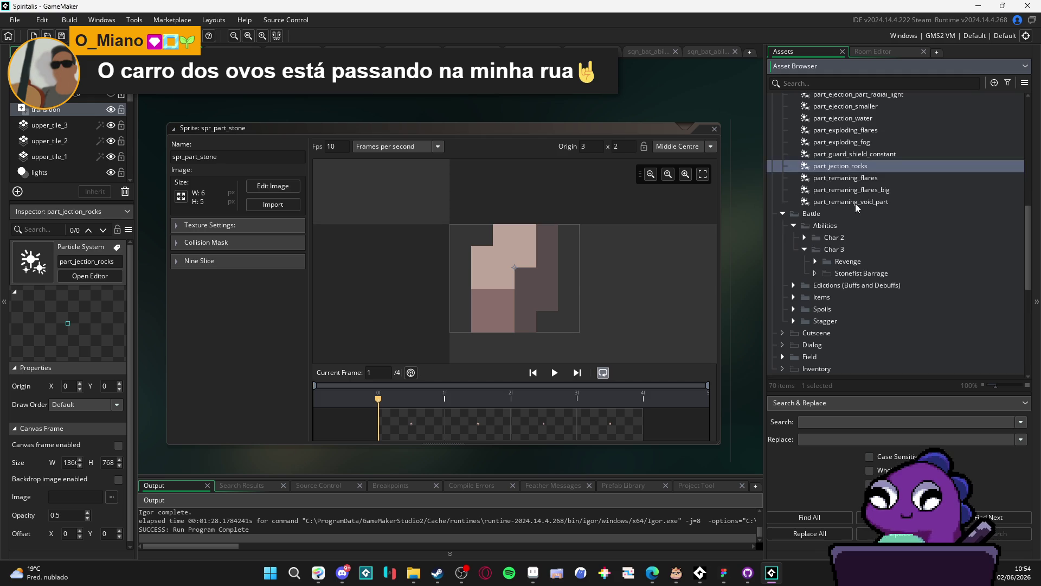
{"action": "mouse_move", "coordinate": [853, 166]}
{"action": "left_mouse_down"}
{"action": "mouse_move", "coordinate": [867, 184]}
{"action": "mouse_move", "coordinate": [883, 274]}
{"action": "left_mouse_up"}
{"action": "left_click", "coordinate": [816, 250]}
{"action": "left_click", "coordinate": [871, 284]}
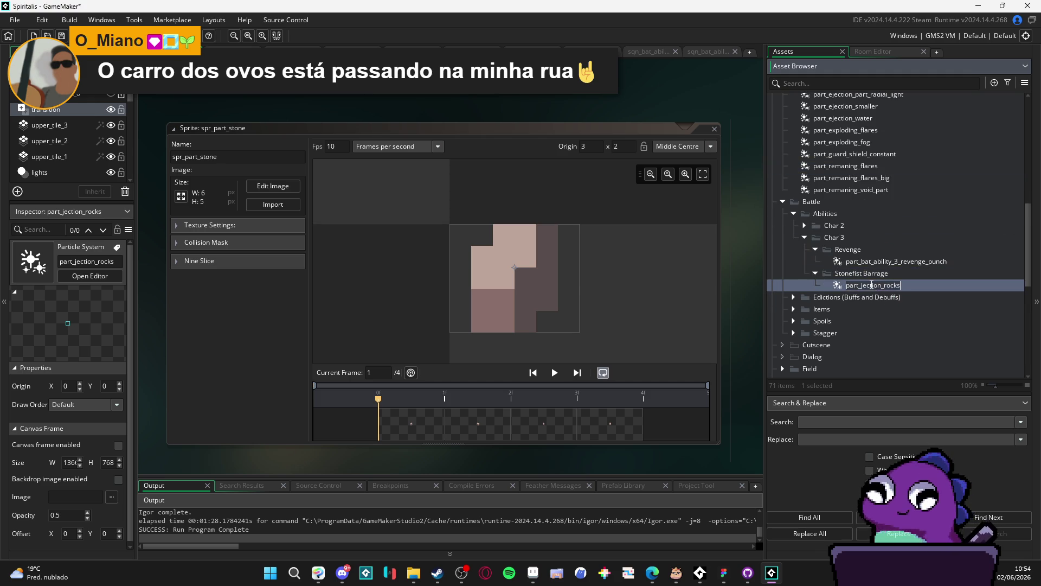
{"action": "type", "text": "part_ability"}
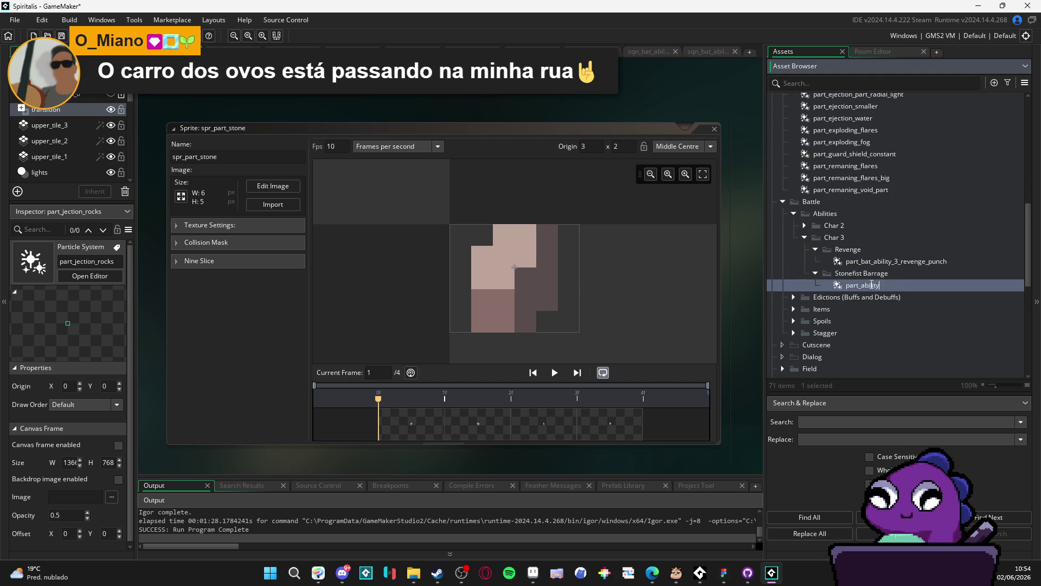
{"action": "type", "text": "_3_stonefist_barrage_"}
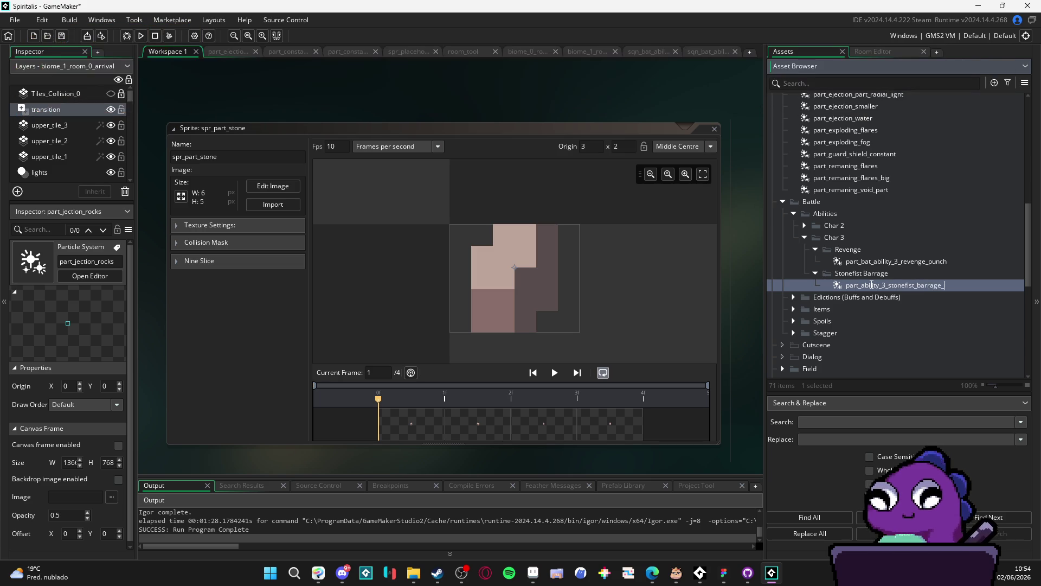
{"action": "type", "text": "stone"}
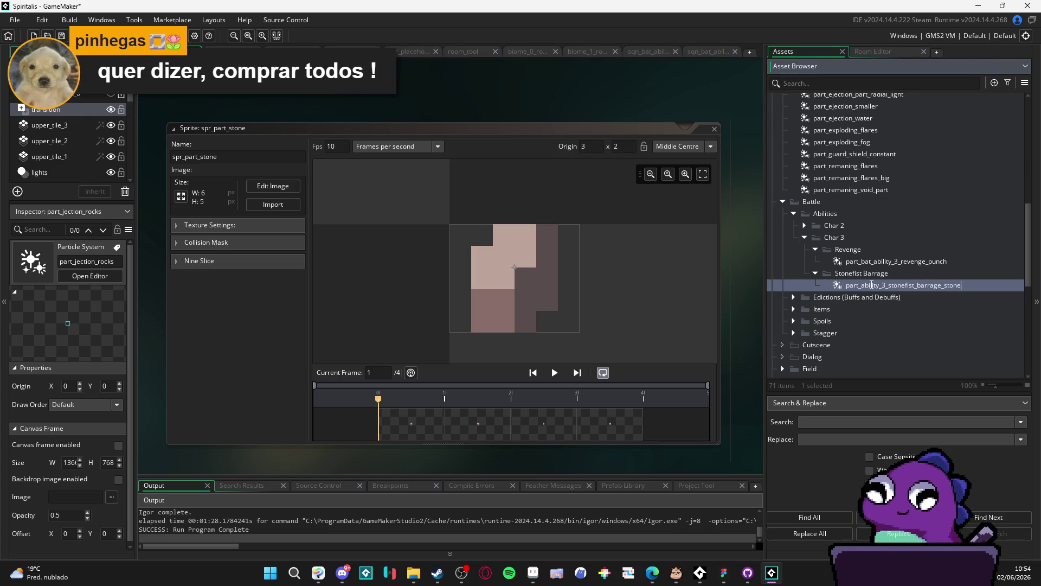
{"action": "type", "text": "_ejection"}
{"action": "key", "text": "Return"}
{"action": "double_click", "coordinate": [873, 286]}
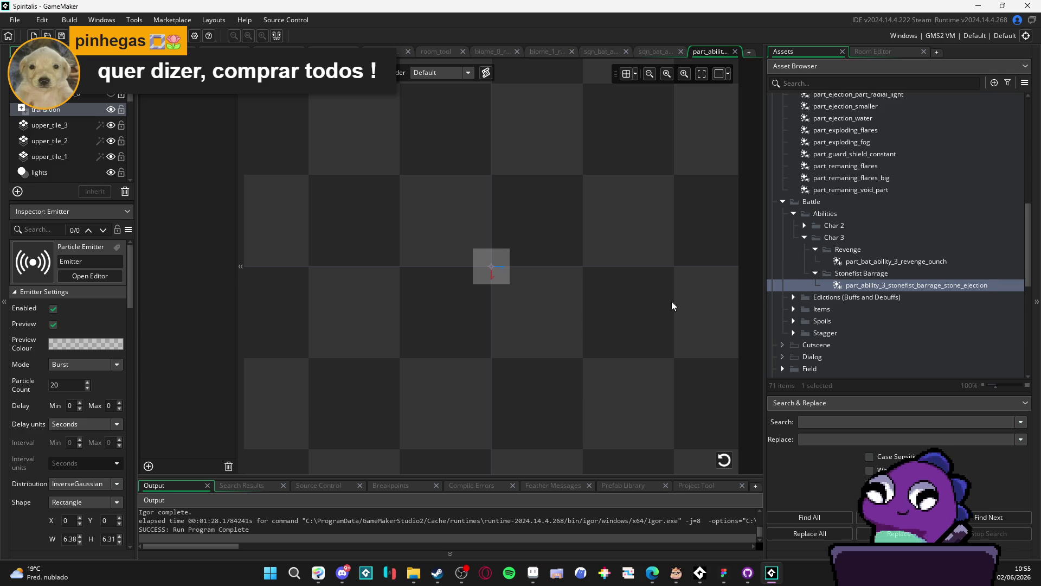
Replay the stone ejection burst preview several times, panning the canvas to recentre the emitter.
{"action": "left_click", "coordinate": [858, 287]}
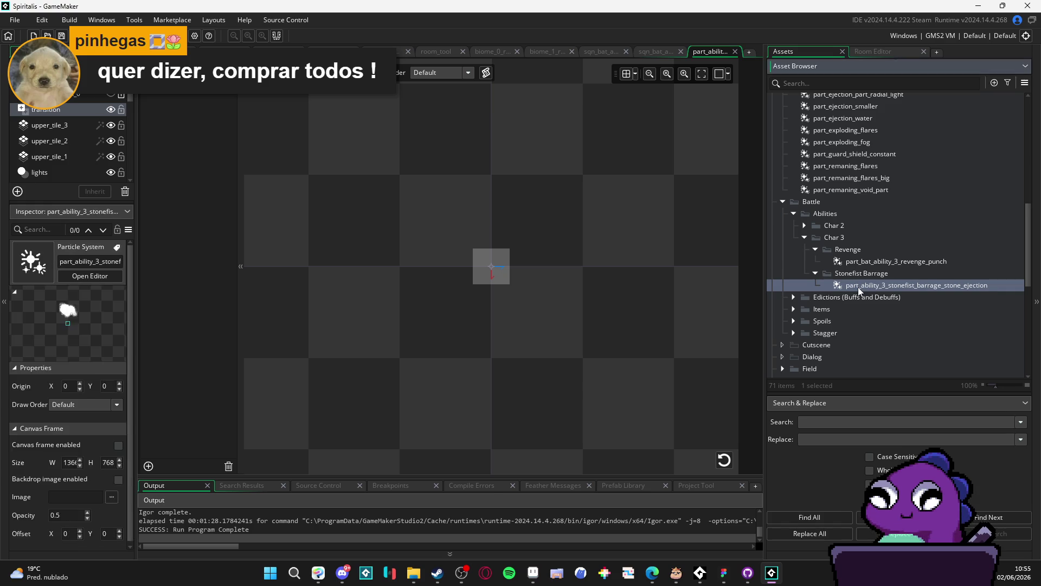
{"action": "left_click", "coordinate": [727, 461]}
{"action": "scroll", "coordinate": [502, 268], "scroll_direction": "down", "scroll_amount": 3}
{"action": "left_click_drag", "start_coordinate": [502, 268], "coordinate": [502, 321]}
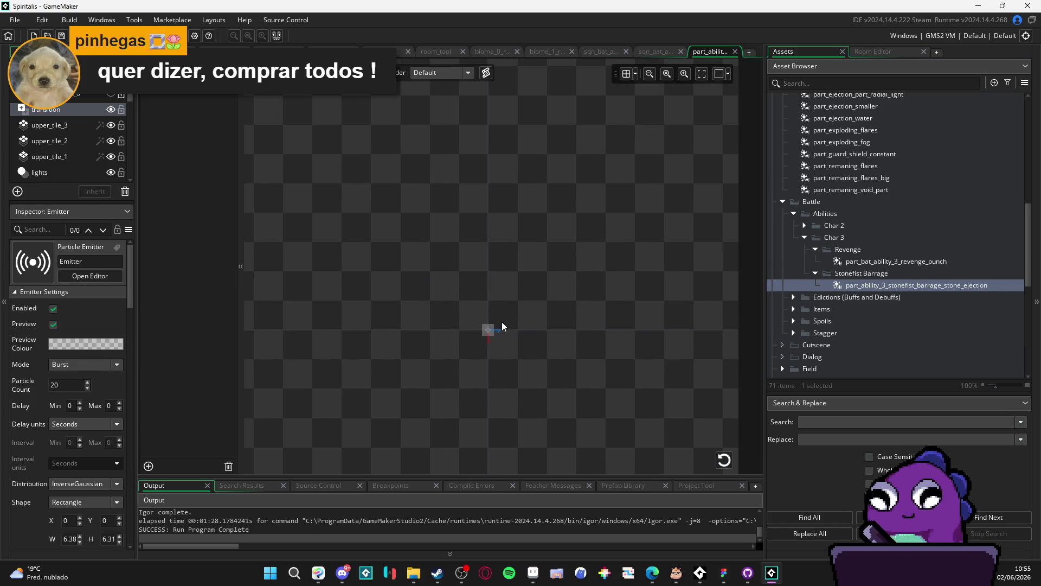
{"action": "left_click", "coordinate": [724, 467]}
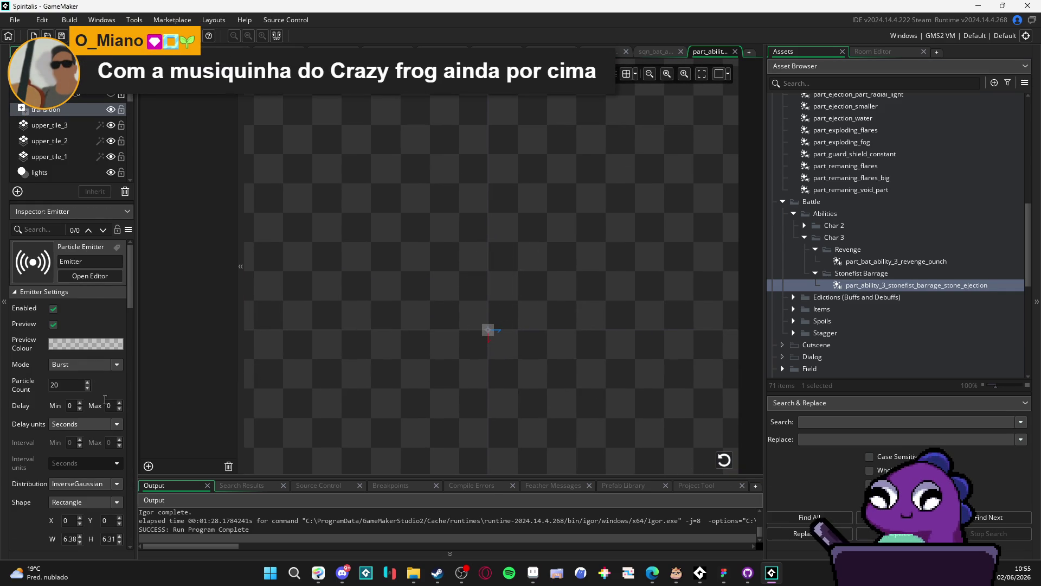
{"action": "scroll", "coordinate": [33, 383], "scroll_direction": "down", "scroll_amount": 3}
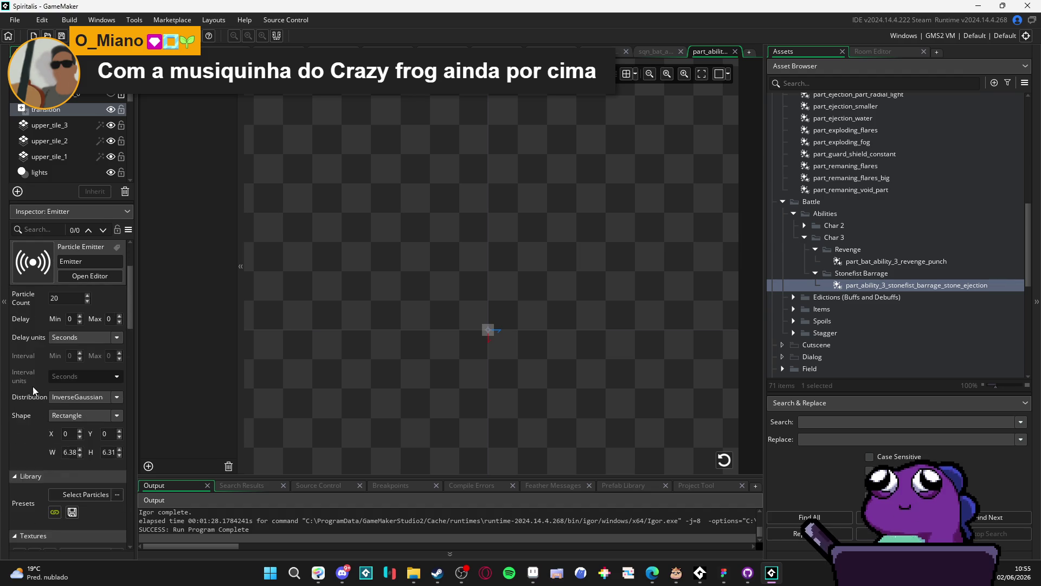
{"action": "left_click", "coordinate": [846, 84]}
Search the assets for 'rock', then 'stone', browse the results, and clear the filter.
{"action": "type", "text": "rock"}
{"action": "key", "text": "BackSpace"}
{"action": "key", "text": "BackSpace"}
{"action": "key", "text": "BackSpace"}
{"action": "type", "text": "stone"}
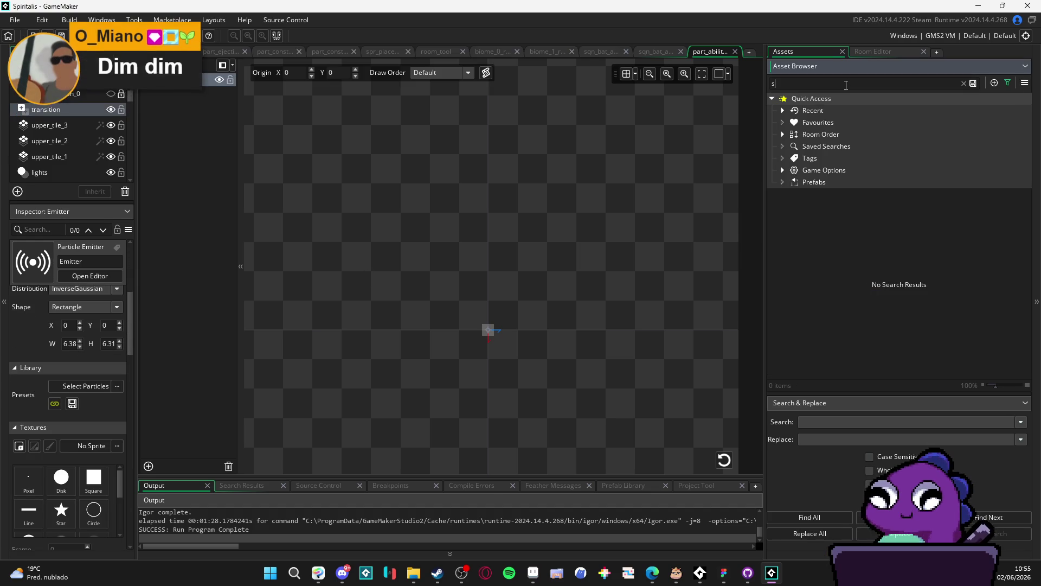
{"action": "scroll", "coordinate": [878, 262], "scroll_direction": "down", "scroll_amount": 10}
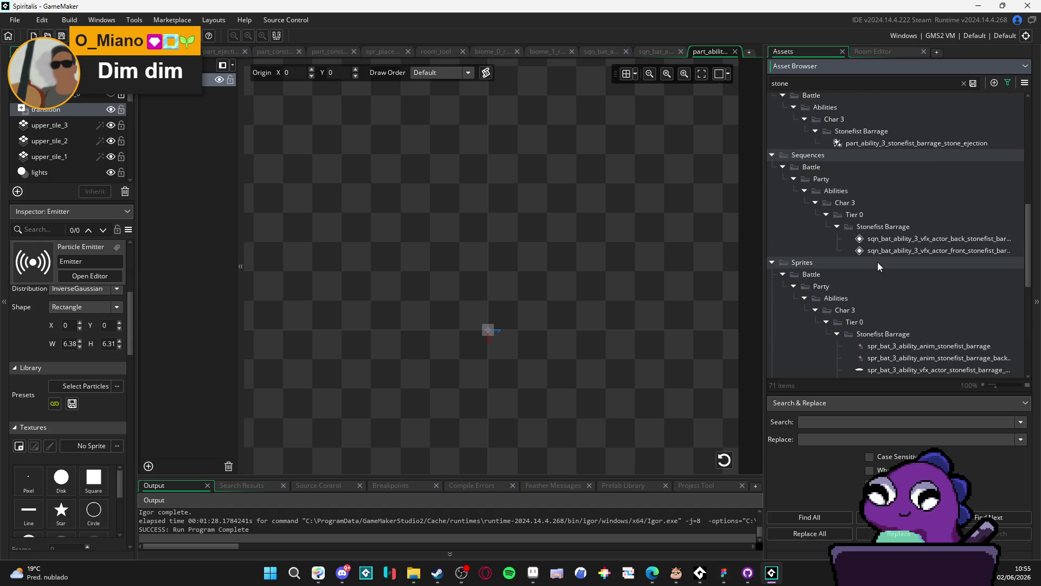
{"action": "scroll", "coordinate": [877, 262], "scroll_direction": "up", "scroll_amount": 7}
{"action": "scroll", "coordinate": [905, 288], "scroll_direction": "down", "scroll_amount": 2}
{"action": "scroll", "coordinate": [914, 289], "scroll_direction": "up", "scroll_amount": 5}
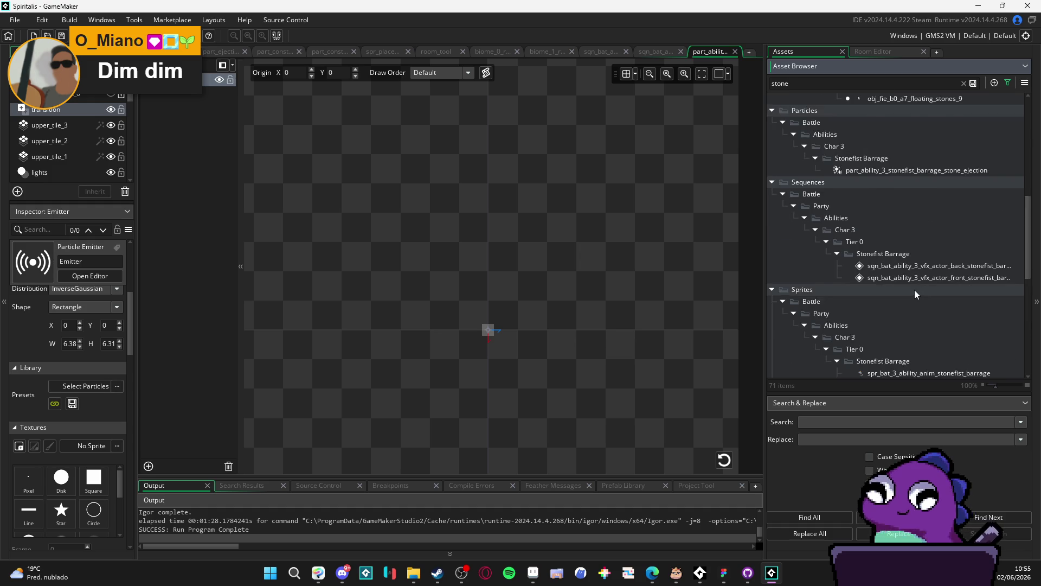
{"action": "scroll", "coordinate": [914, 290], "scroll_direction": "up", "scroll_amount": 4}
{"action": "scroll", "coordinate": [914, 290], "scroll_direction": "up", "scroll_amount": 3}
{"action": "scroll", "coordinate": [917, 289], "scroll_direction": "down", "scroll_amount": 10}
{"action": "key", "text": "ctrl+a"}
{"action": "key", "text": "BackSpace"}
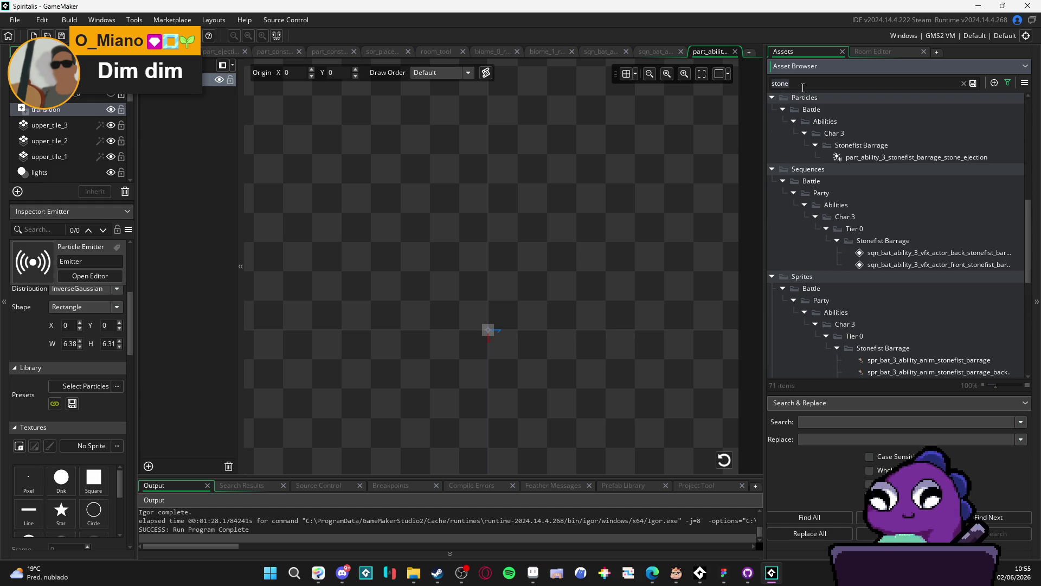
{"action": "scroll", "coordinate": [919, 231], "scroll_direction": "up", "scroll_amount": 5}
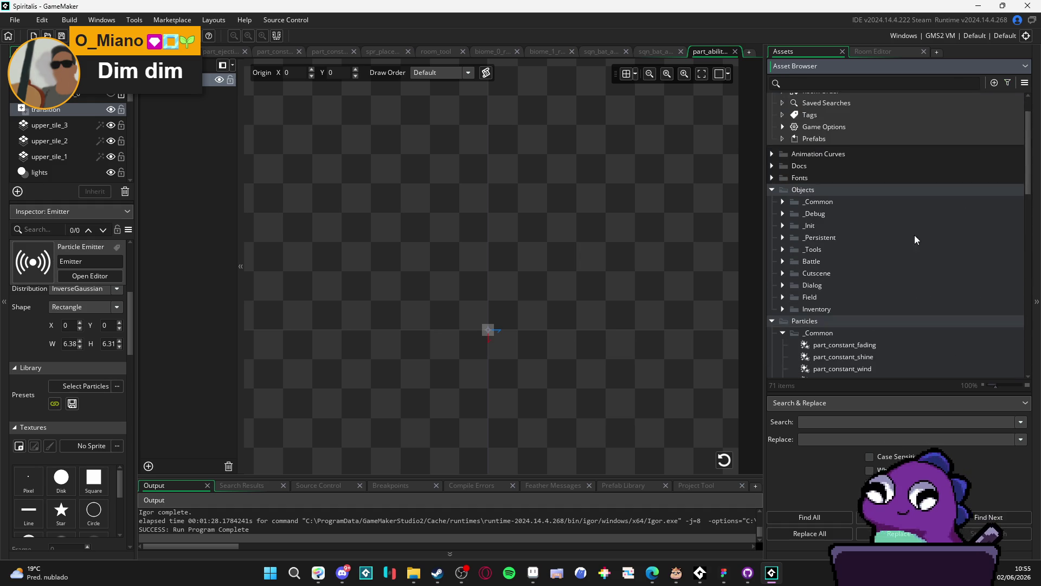
{"action": "scroll", "coordinate": [884, 237], "scroll_direction": "down", "scroll_amount": 6}
{"action": "scroll", "coordinate": [884, 237], "scroll_direction": "down", "scroll_amount": 3}
{"action": "scroll", "coordinate": [884, 237], "scroll_direction": "up", "scroll_amount": 6}
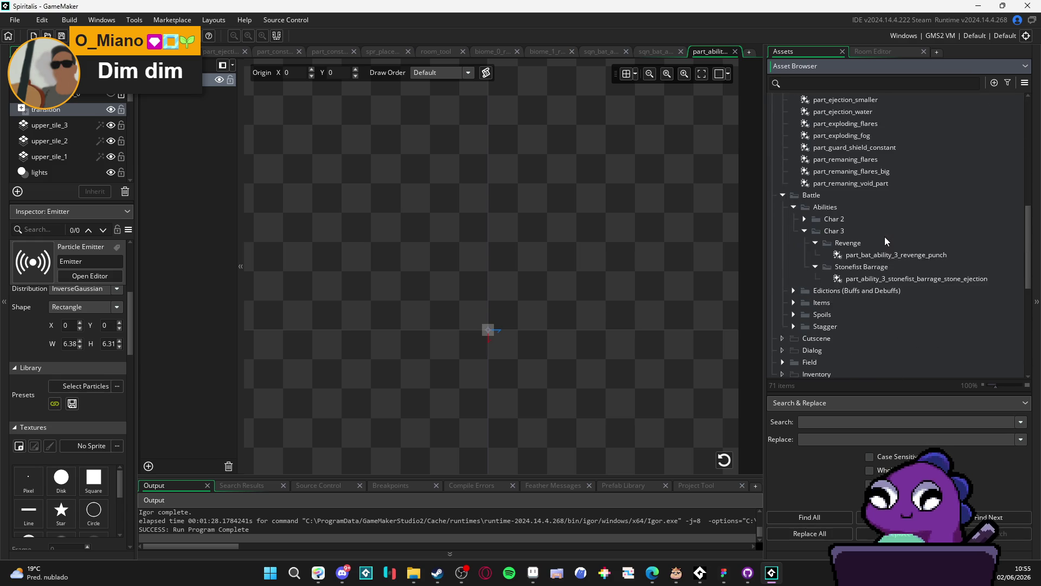
{"action": "scroll", "coordinate": [885, 241], "scroll_direction": "down", "scroll_amount": 10}
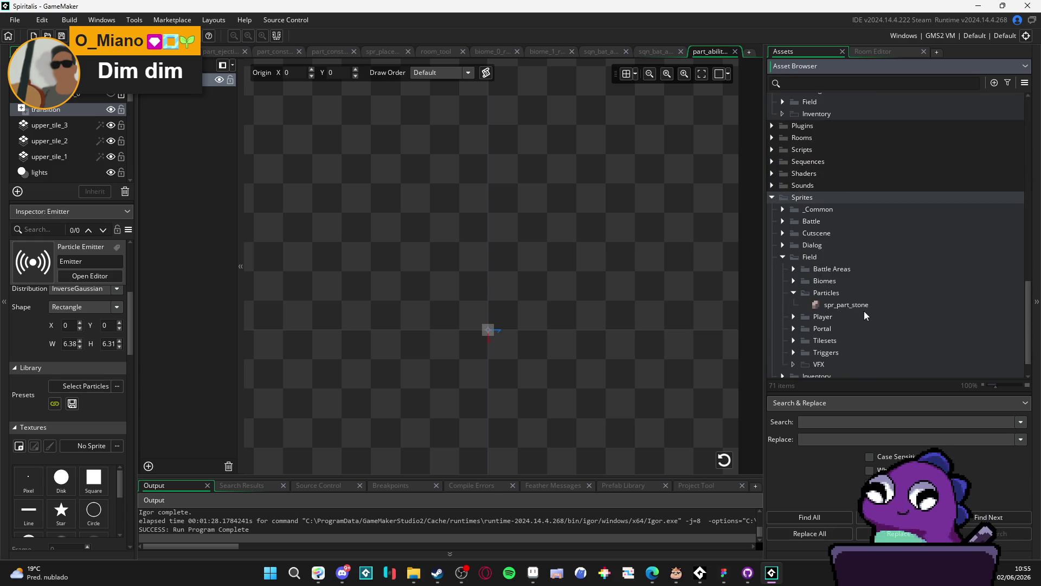
Find spr_part_stone and drag it into the emitter's Textures sprite slot.
{"action": "type", "text": "spr_"}
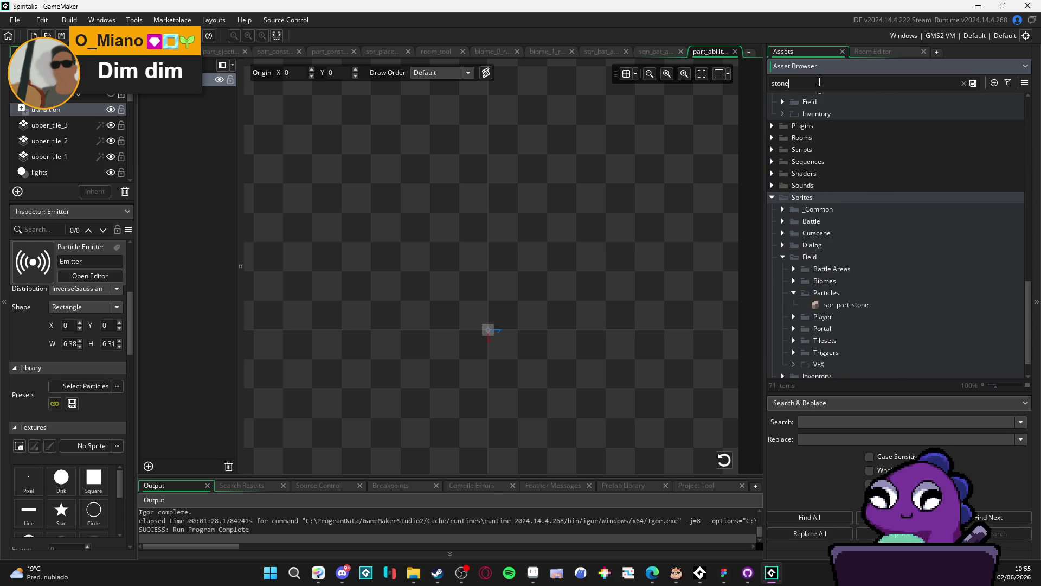
{"action": "type", "text": "part_stone"}
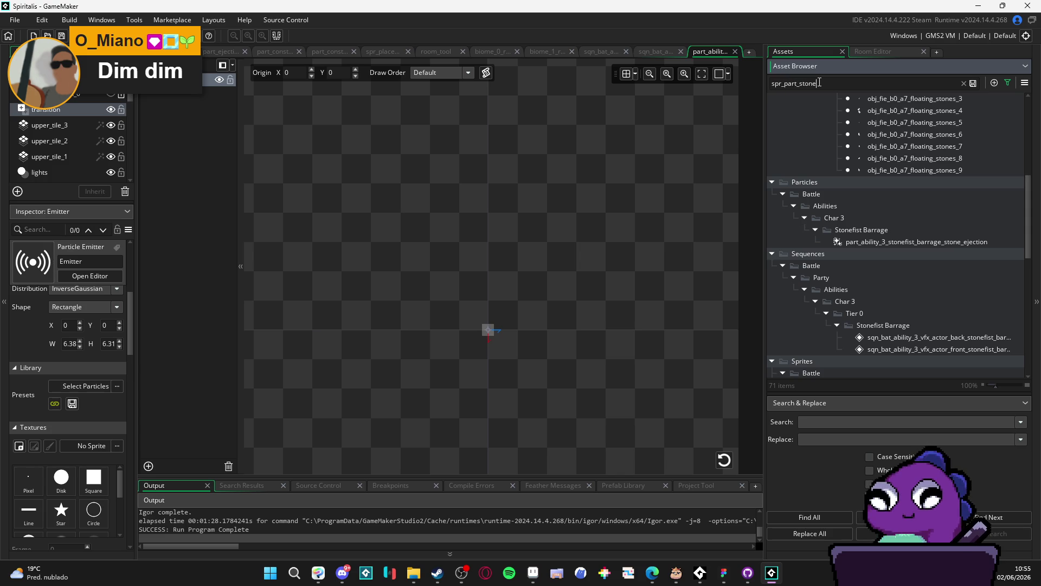
{"action": "mouse_move", "coordinate": [868, 234]}
{"action": "left_mouse_down"}
{"action": "mouse_move", "coordinate": [808, 239]}
{"action": "mouse_move", "coordinate": [90, 447]}
{"action": "left_mouse_up"}
{"action": "scroll", "coordinate": [66, 421], "scroll_direction": "down", "scroll_amount": 2}
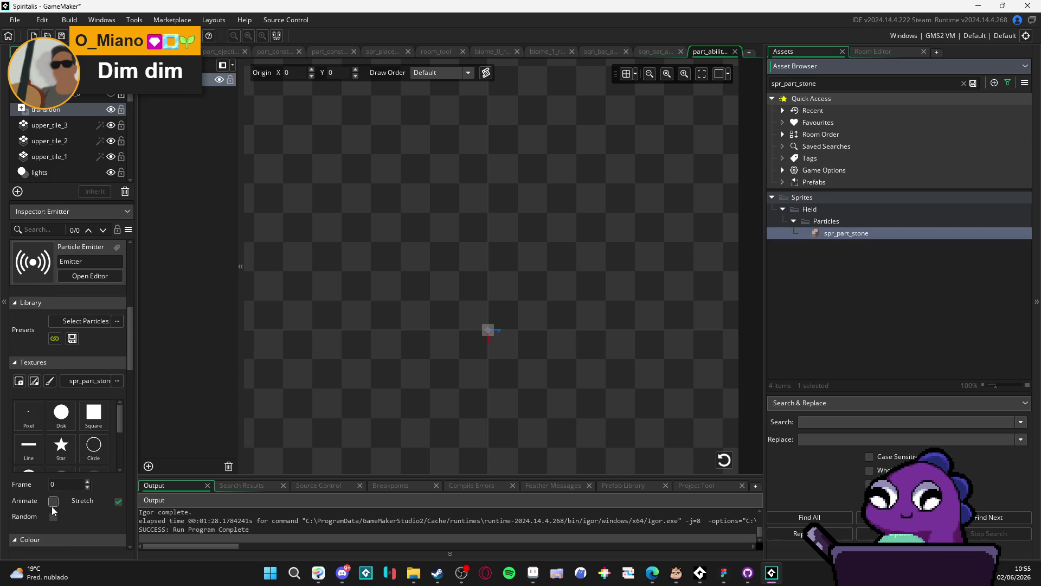
{"action": "left_click", "coordinate": [76, 506]}
Turn off Stretch and set the stone particles' Scale X and Y to 1, previewing the burst.
{"action": "left_click", "coordinate": [81, 503]}
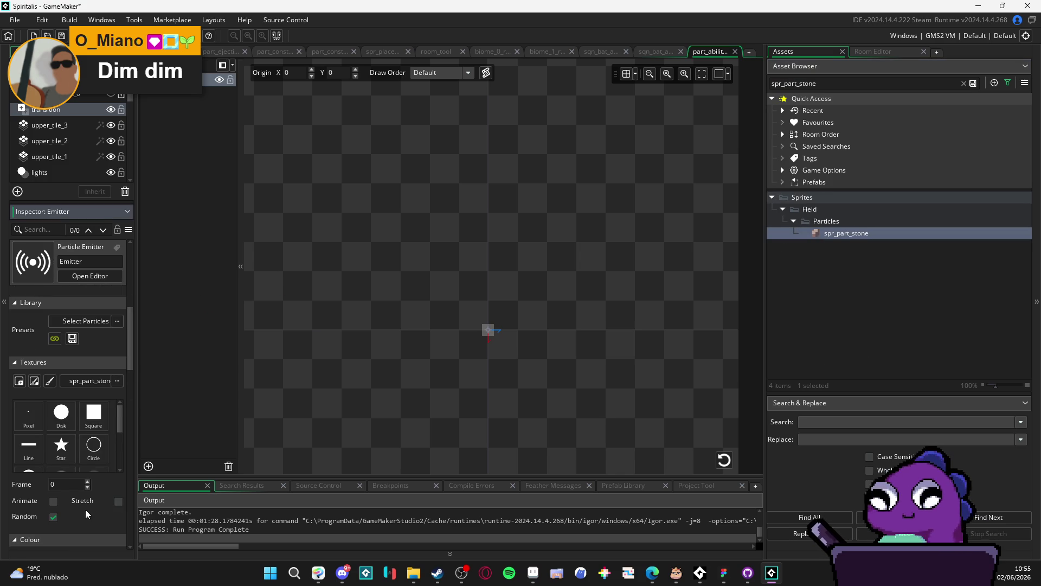
{"action": "scroll", "coordinate": [85, 509], "scroll_direction": "down", "scroll_amount": 1}
{"action": "left_click", "coordinate": [724, 460]}
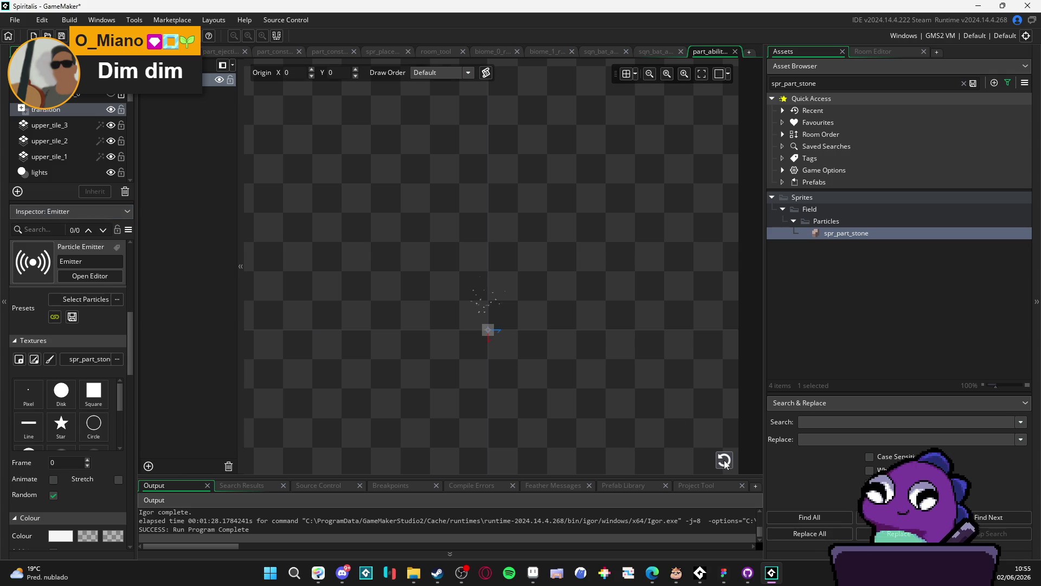
{"action": "scroll", "coordinate": [535, 332], "scroll_direction": "up", "scroll_amount": 2}
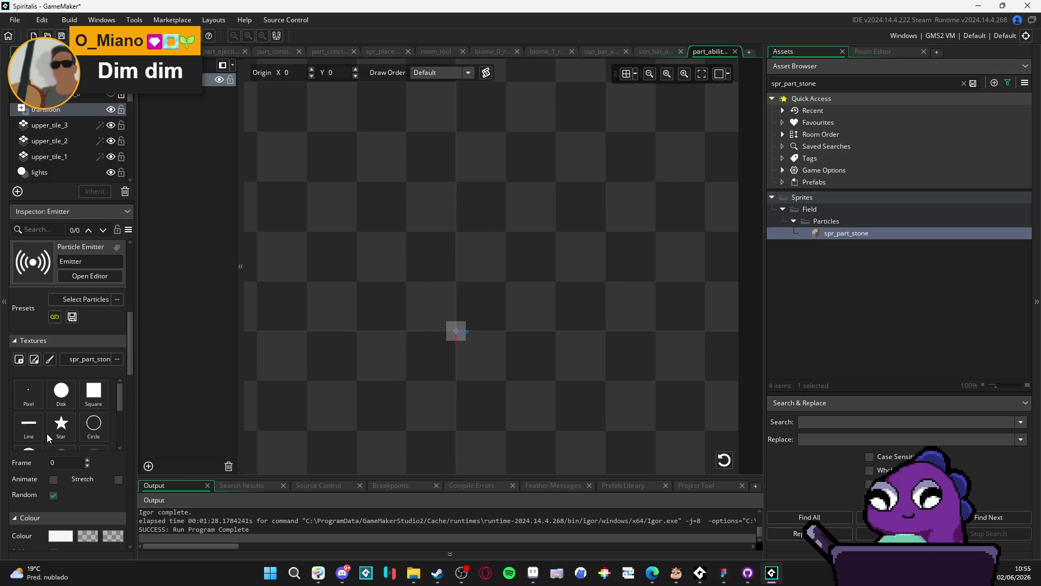
{"action": "scroll", "coordinate": [41, 456], "scroll_direction": "down", "scroll_amount": 5}
{"action": "scroll", "coordinate": [33, 447], "scroll_direction": "down", "scroll_amount": 2}
{"action": "double_click", "coordinate": [69, 394]}
{"action": "type", "text": "1"}
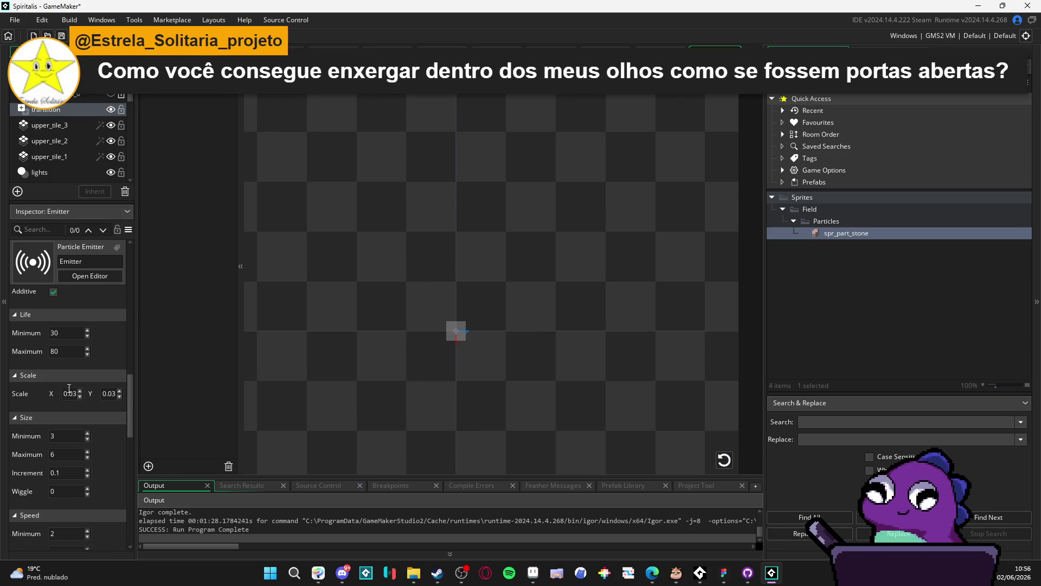
{"action": "key", "text": "Tab"}
{"action": "type", "text": "1"}
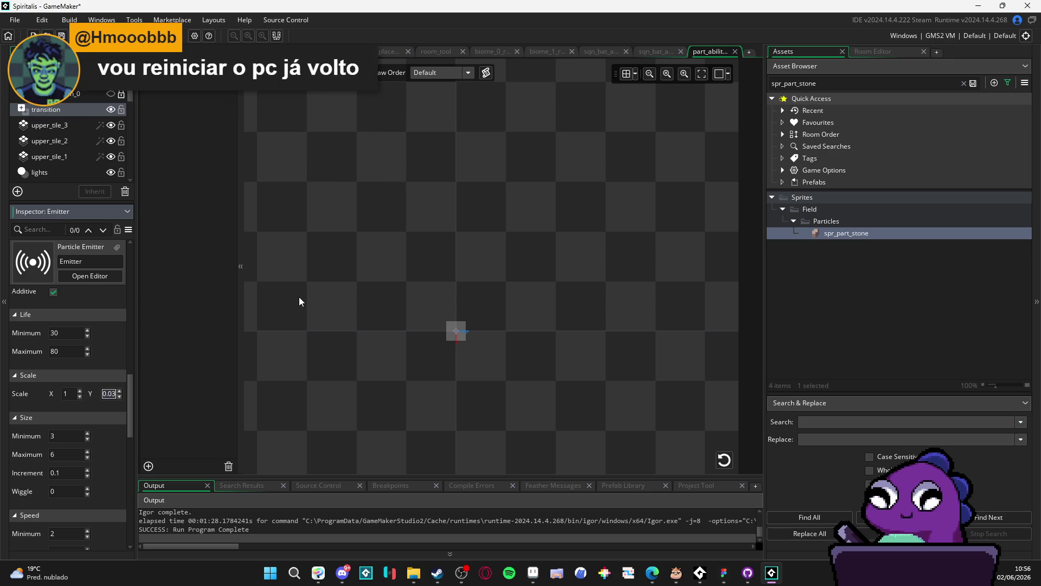
{"action": "left_click", "coordinate": [724, 460]}
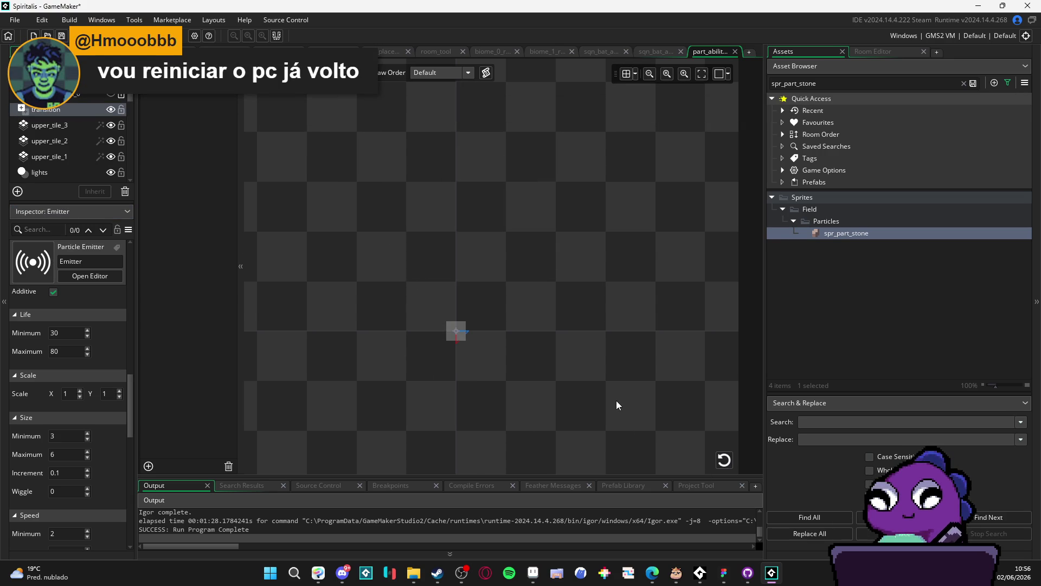
{"action": "scroll", "coordinate": [616, 400], "scroll_direction": "down", "scroll_amount": 1}
{"action": "left_click", "coordinate": [726, 461]}
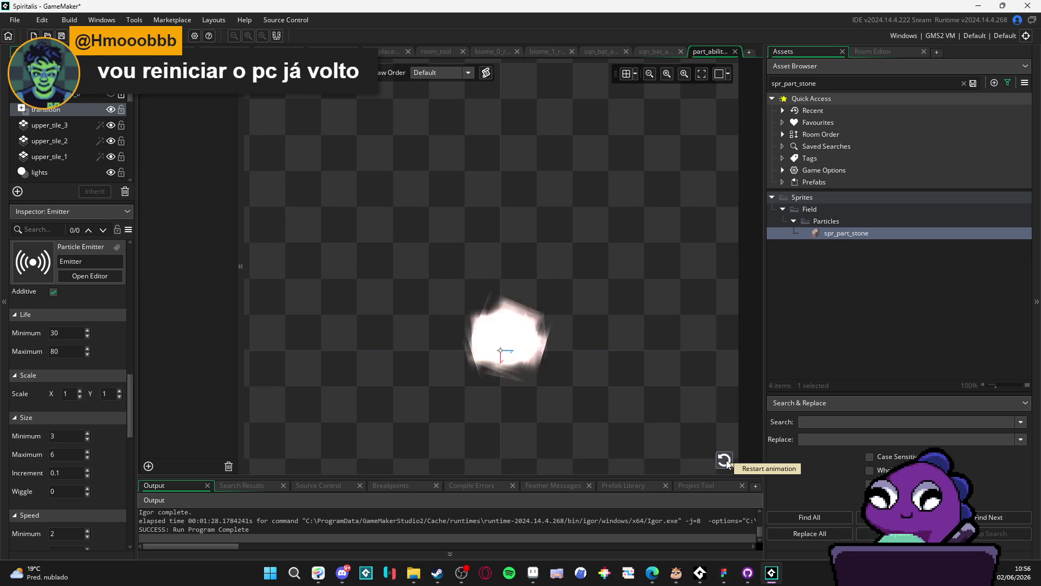
Set Size Min and Max to 1 and Size Increment to 0, with Additive blending off.
{"action": "double_click", "coordinate": [75, 435]}
{"action": "type", "text": "1"}
{"action": "key", "text": "Tab"}
{"action": "type", "text": "1"}
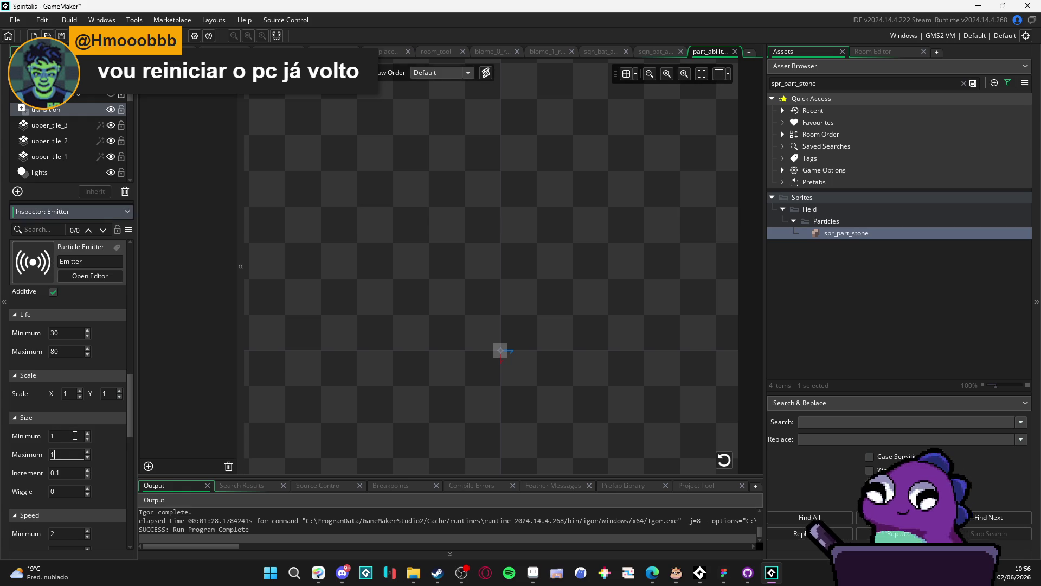
{"action": "key", "text": "Return"}
{"action": "scroll", "coordinate": [110, 442], "scroll_direction": "up", "scroll_amount": 3}
{"action": "left_click", "coordinate": [53, 378]}
{"action": "left_click", "coordinate": [723, 461]}
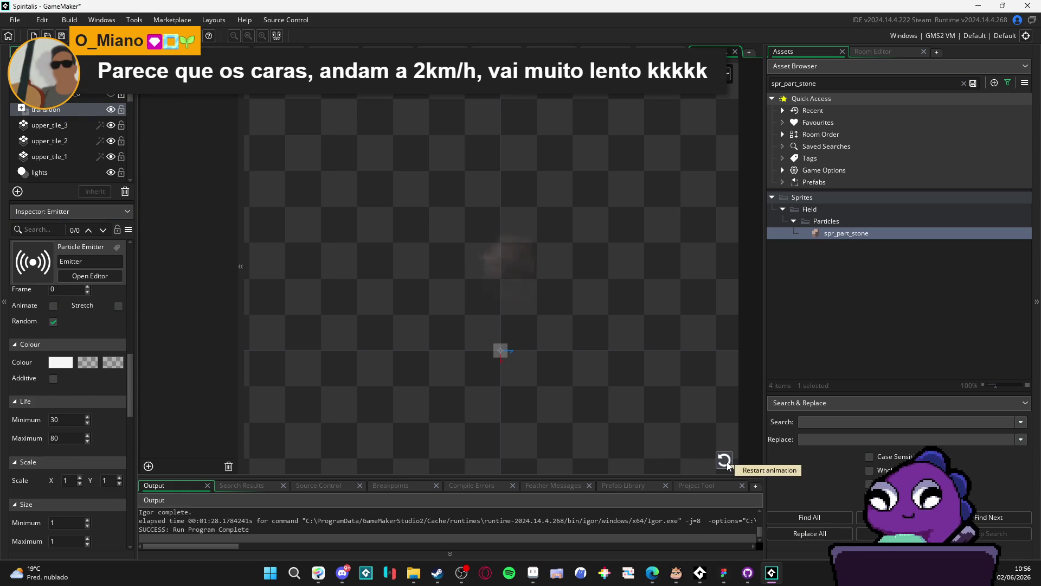
{"action": "scroll", "coordinate": [104, 425], "scroll_direction": "down", "scroll_amount": 4}
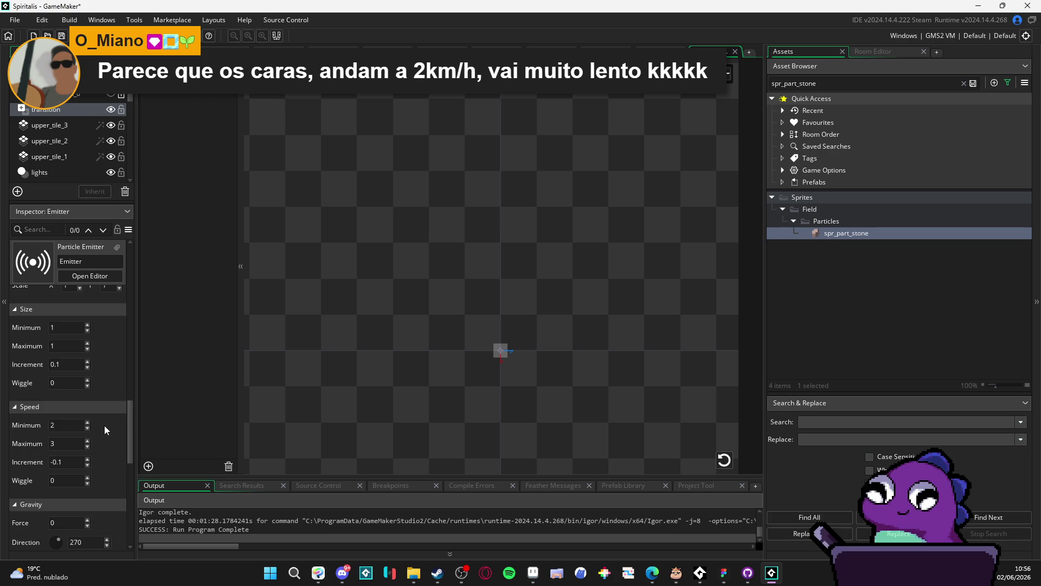
{"action": "scroll", "coordinate": [104, 430], "scroll_direction": "up", "scroll_amount": 1}
{"action": "left_click", "coordinate": [71, 407]}
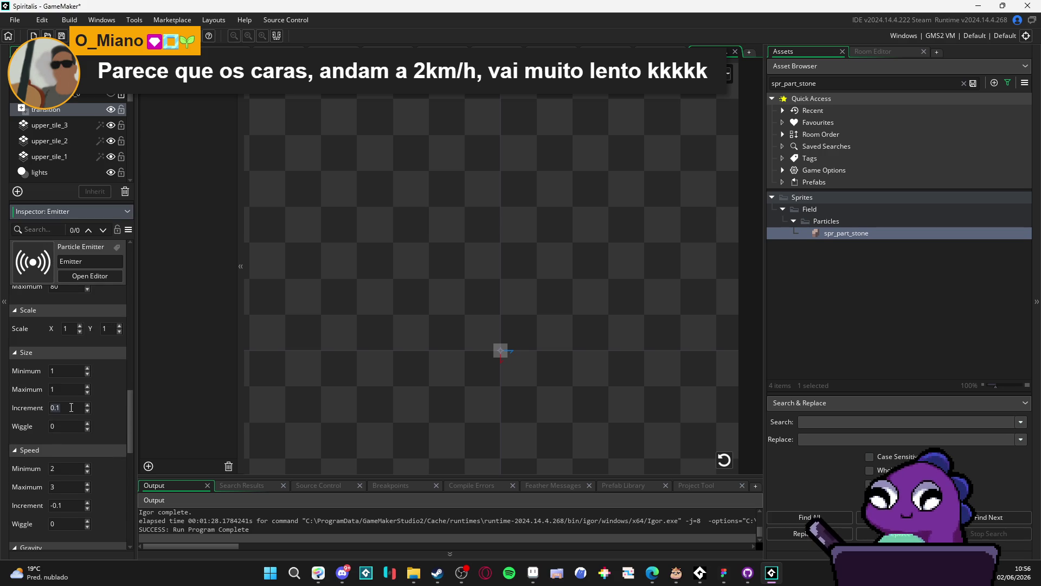
{"action": "type", "text": "0"}
{"action": "key", "text": "Return"}
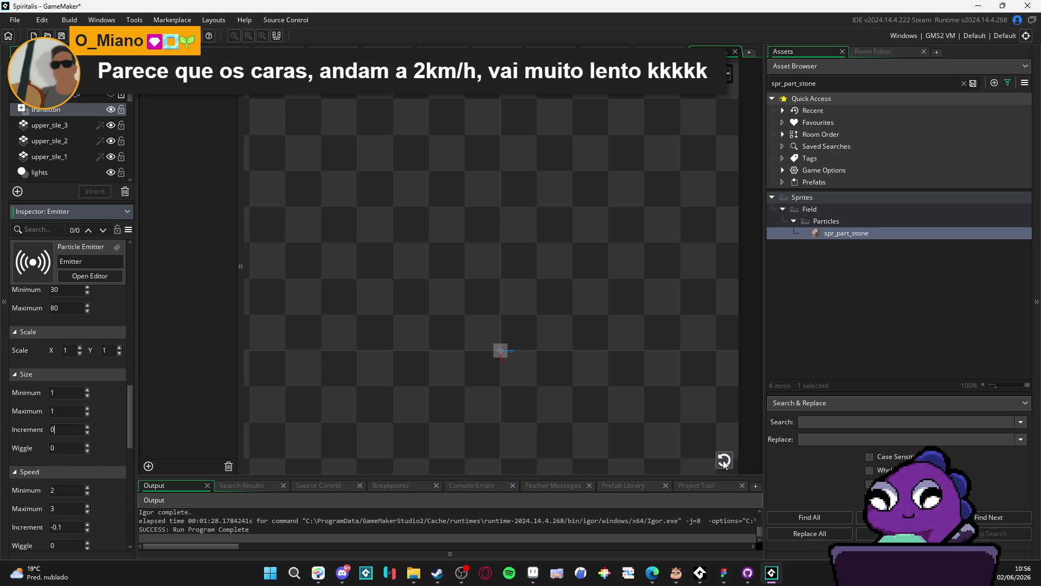
{"action": "left_click", "coordinate": [724, 460]}
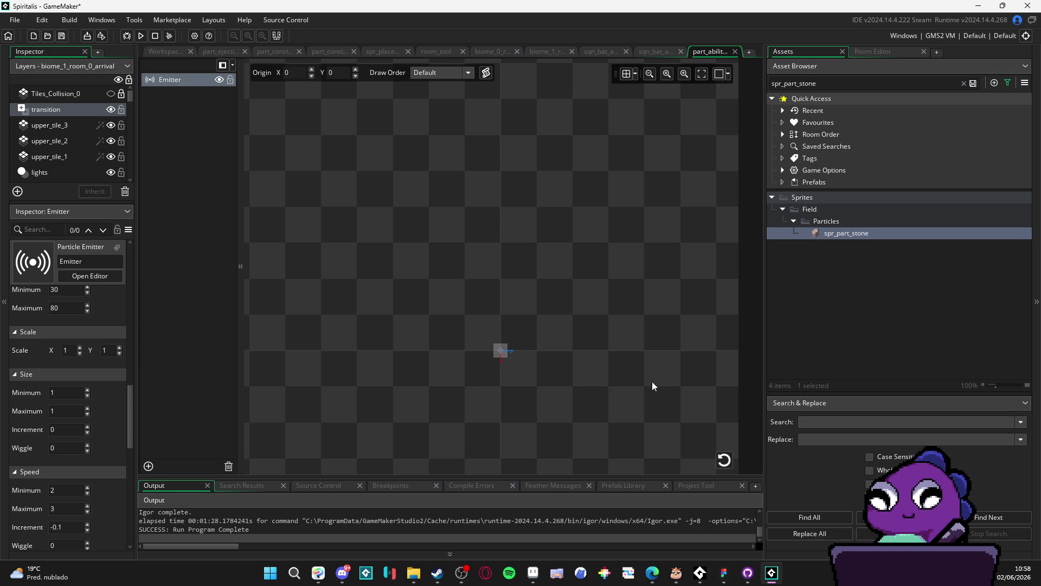
{"action": "left_click", "coordinate": [723, 460]}
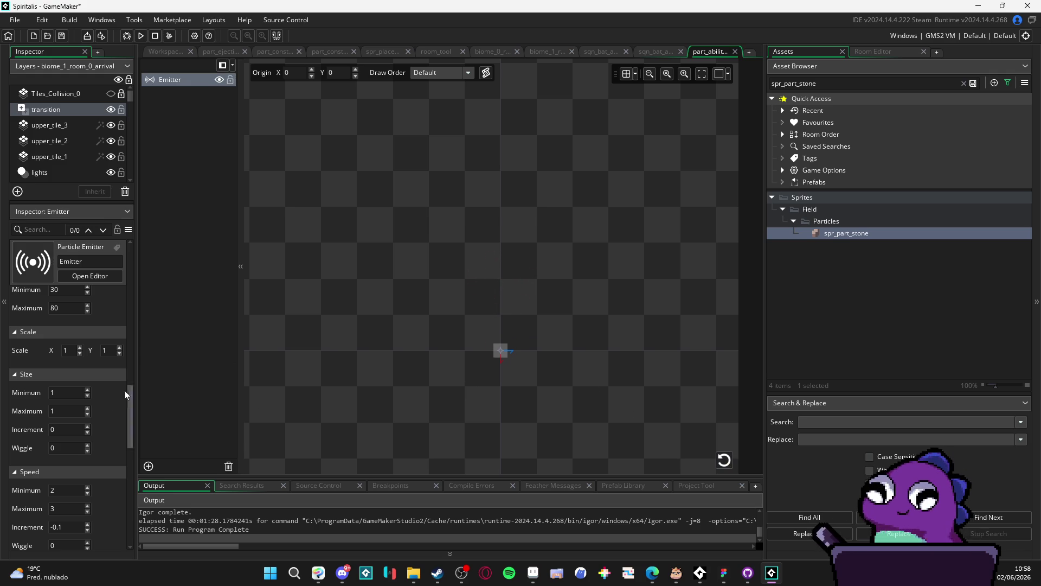
{"action": "scroll", "coordinate": [106, 406], "scroll_direction": "down", "scroll_amount": 3}
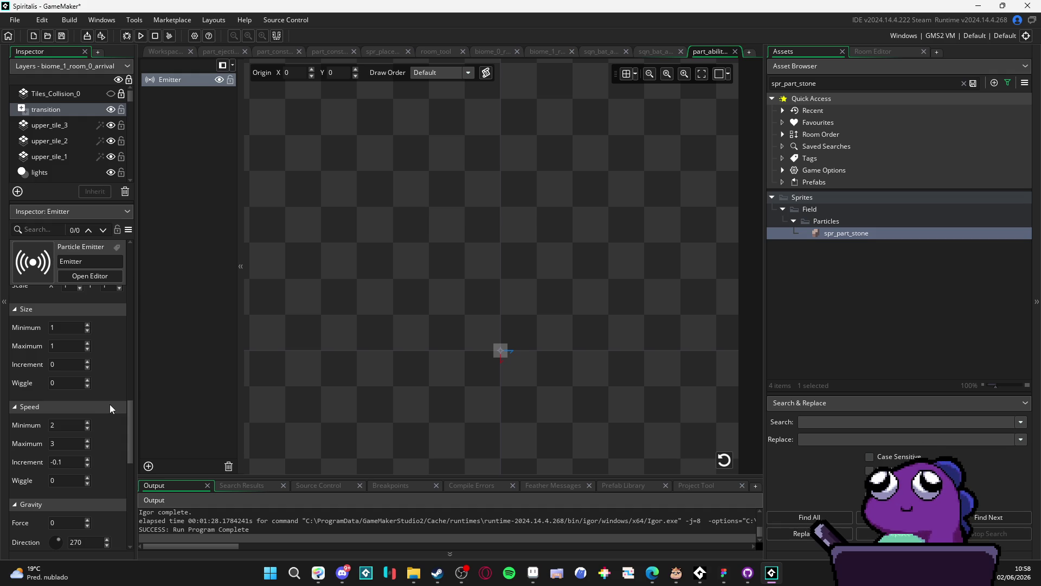
Set the stone particles' Speed Increment to 0 and Gravity Force to 0.1, then replay the burst.
{"action": "left_click", "coordinate": [74, 463]}
{"action": "type", "text": "-0.5"}
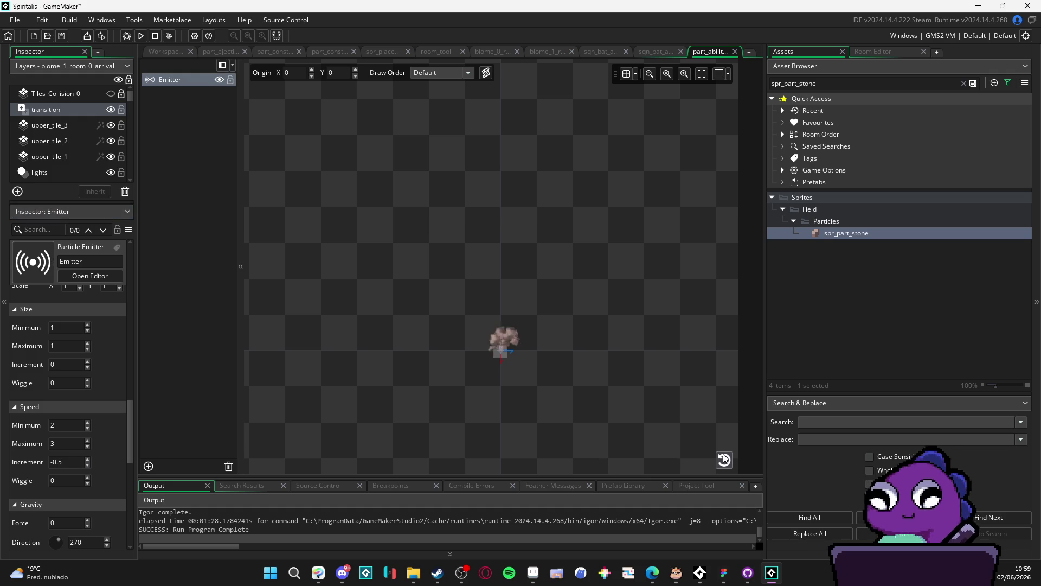
{"action": "left_click", "coordinate": [68, 464]}
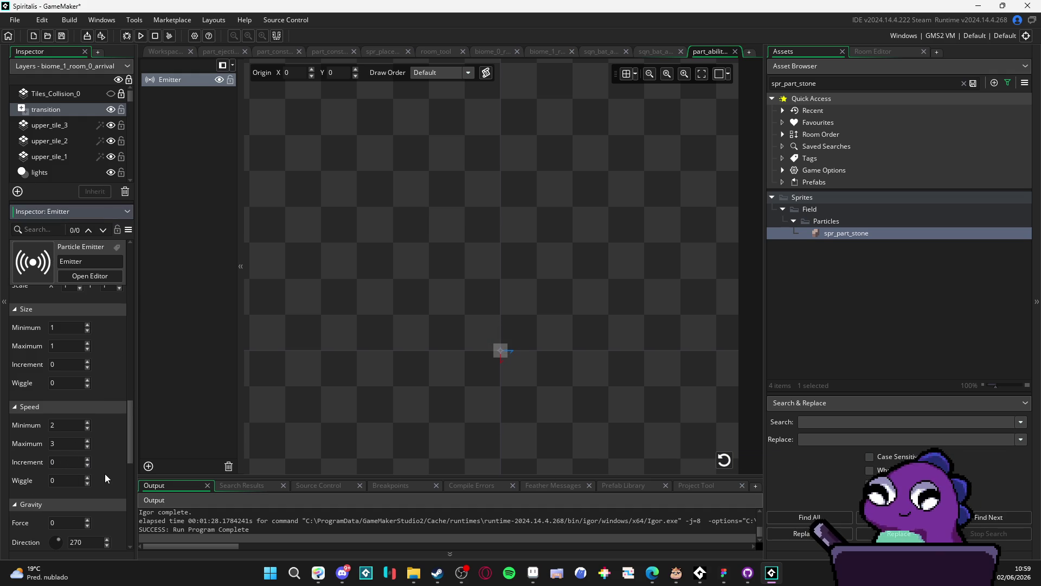
{"action": "scroll", "coordinate": [106, 473], "scroll_direction": "down", "scroll_amount": 3}
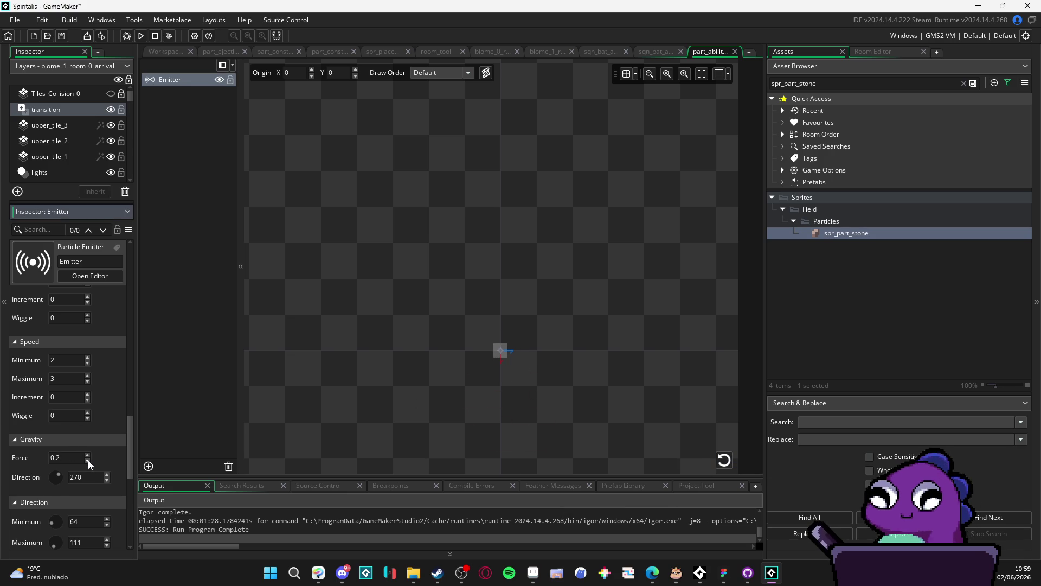
{"action": "left_click", "coordinate": [729, 460]}
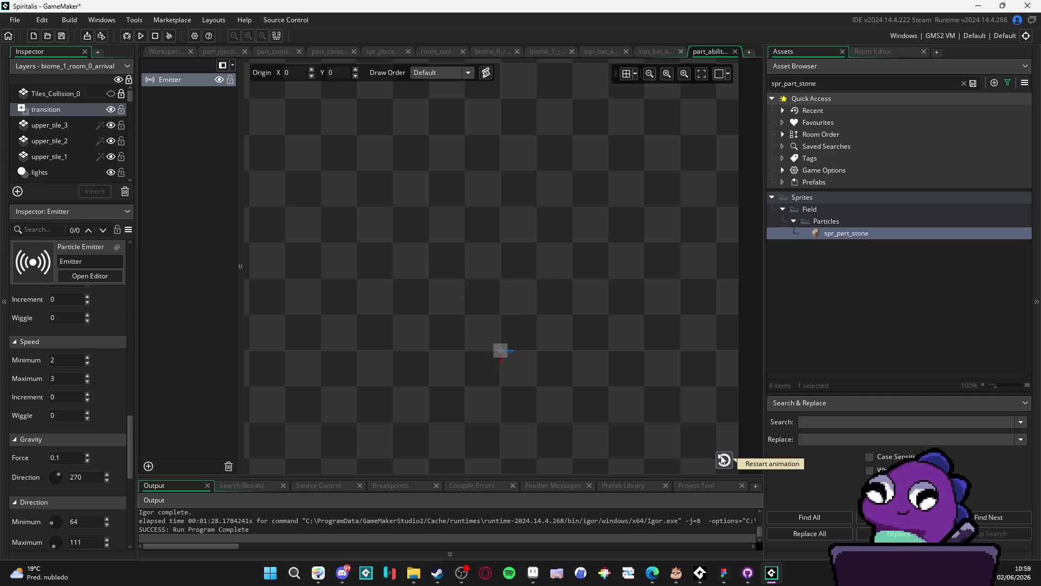
{"action": "double_click", "coordinate": [815, 232]}
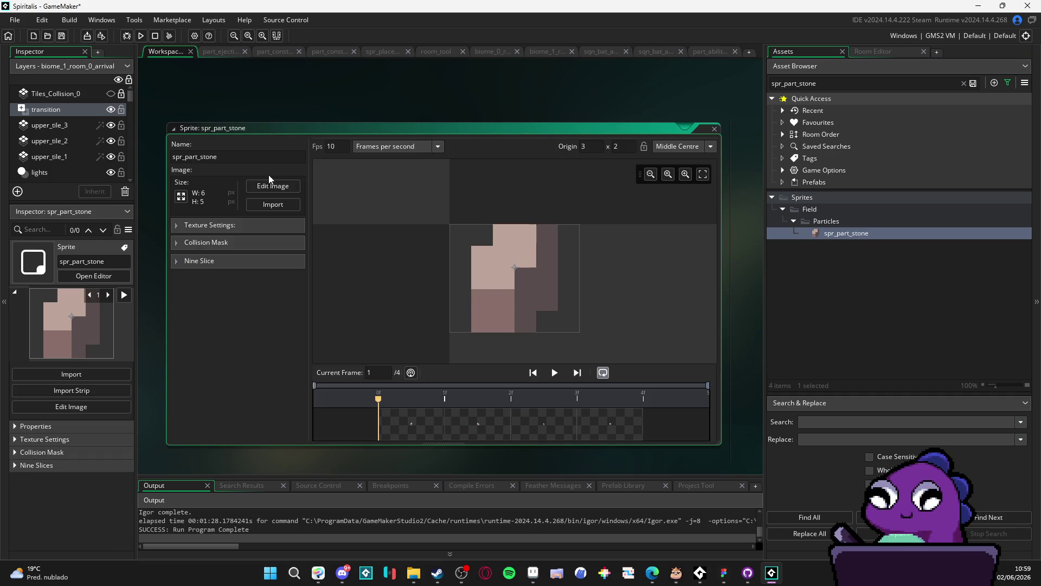
{"action": "left_click", "coordinate": [228, 228]}
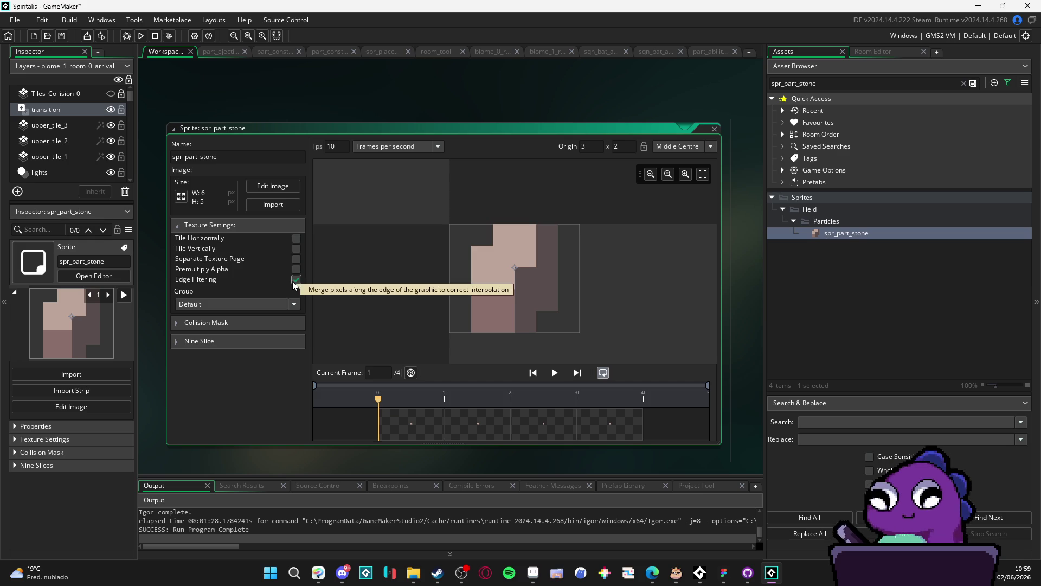
{"action": "left_click", "coordinate": [705, 52]}
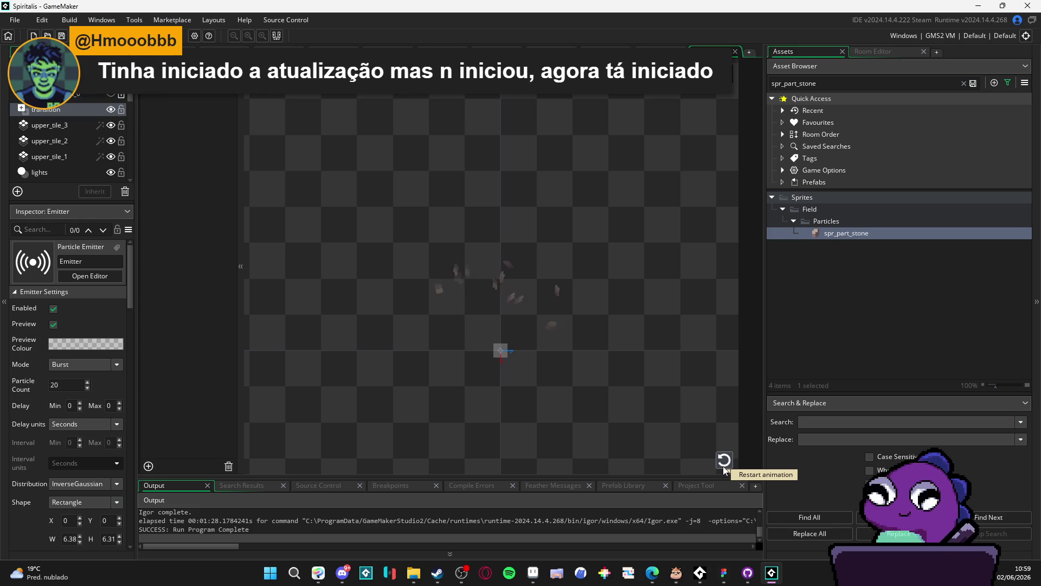
{"action": "left_click", "coordinate": [723, 460]}
{"action": "left_click", "coordinate": [725, 467]}
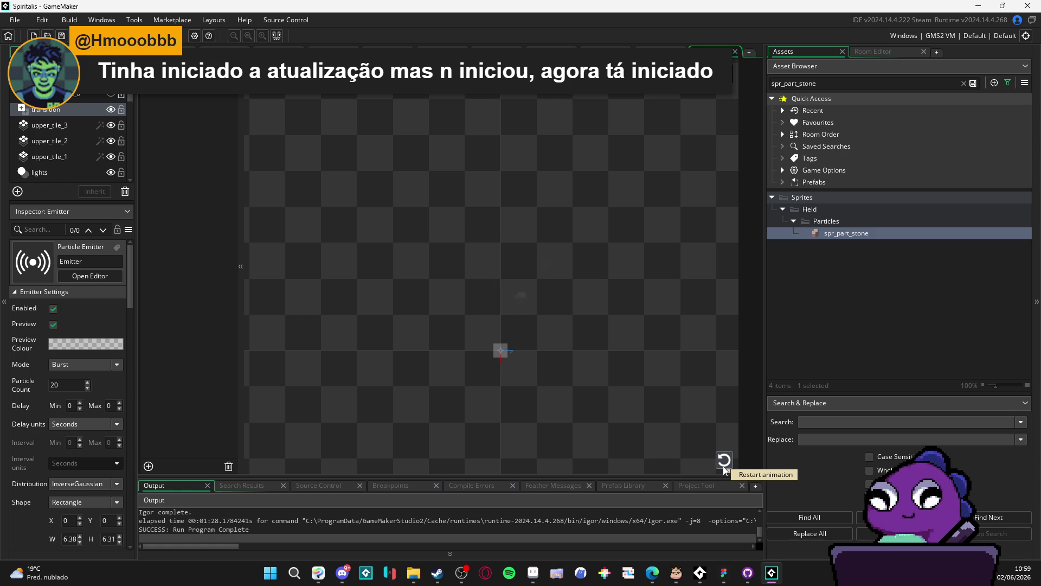
{"action": "left_click", "coordinate": [724, 468]}
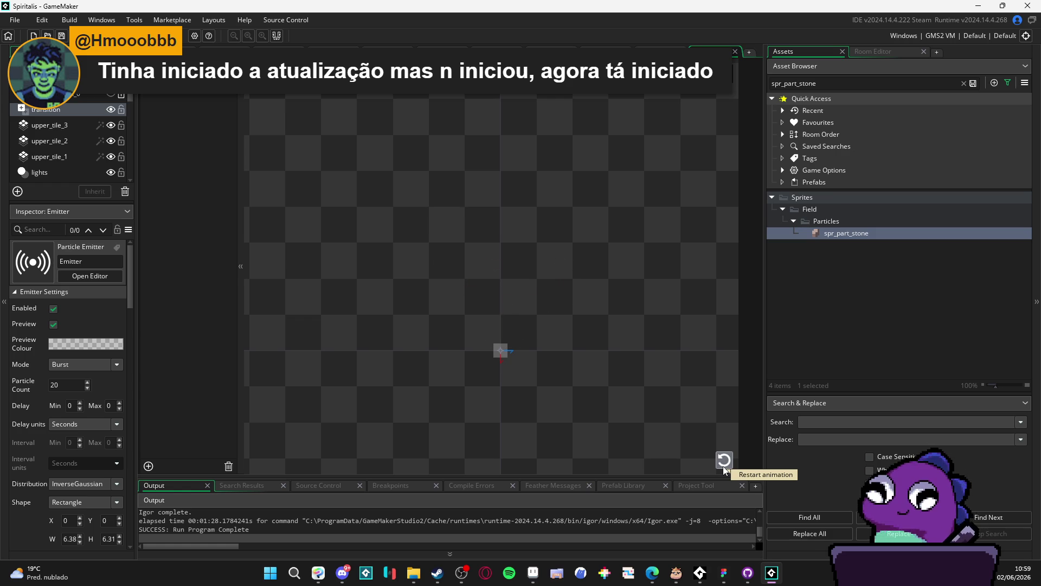
{"action": "left_click", "coordinate": [724, 467]}
{"action": "left_click", "coordinate": [724, 467]}
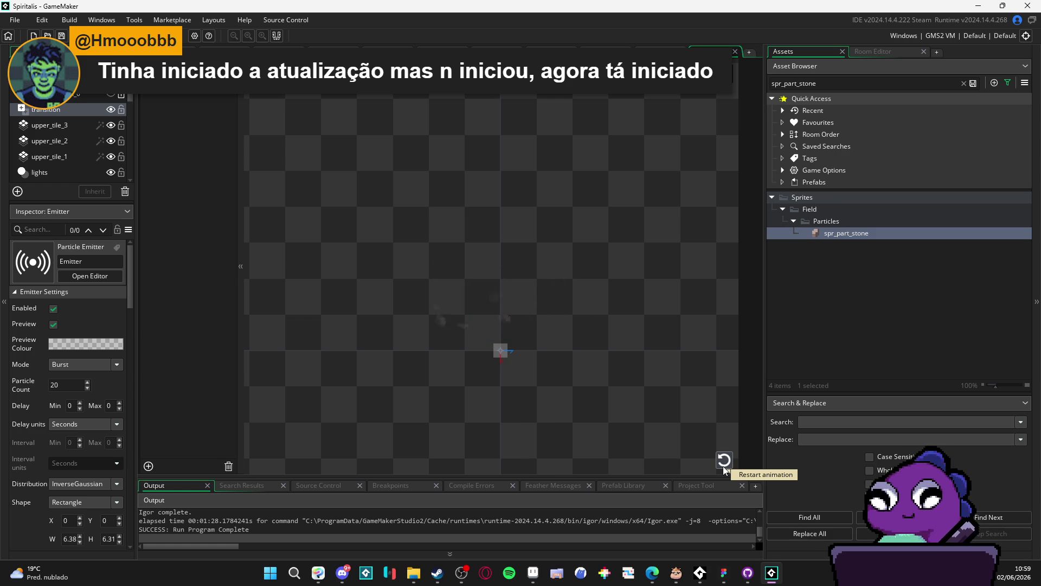
{"action": "left_click", "coordinate": [724, 468]}
{"action": "left_click", "coordinate": [724, 467]}
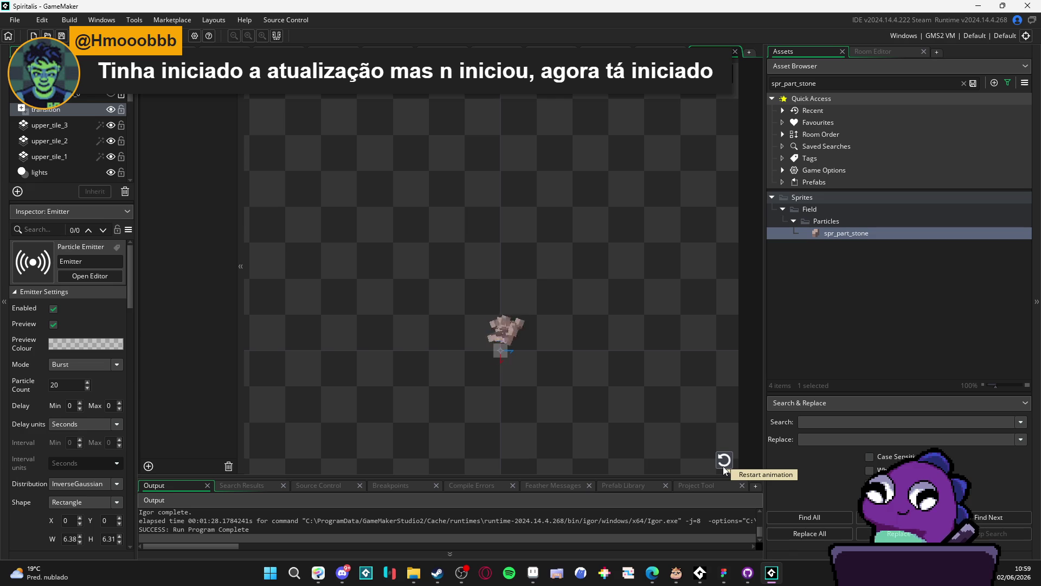
{"action": "left_click", "coordinate": [725, 467]}
{"action": "left_click", "coordinate": [725, 467]}
{"action": "left_click", "coordinate": [725, 468]}
{"action": "left_click", "coordinate": [724, 468]}
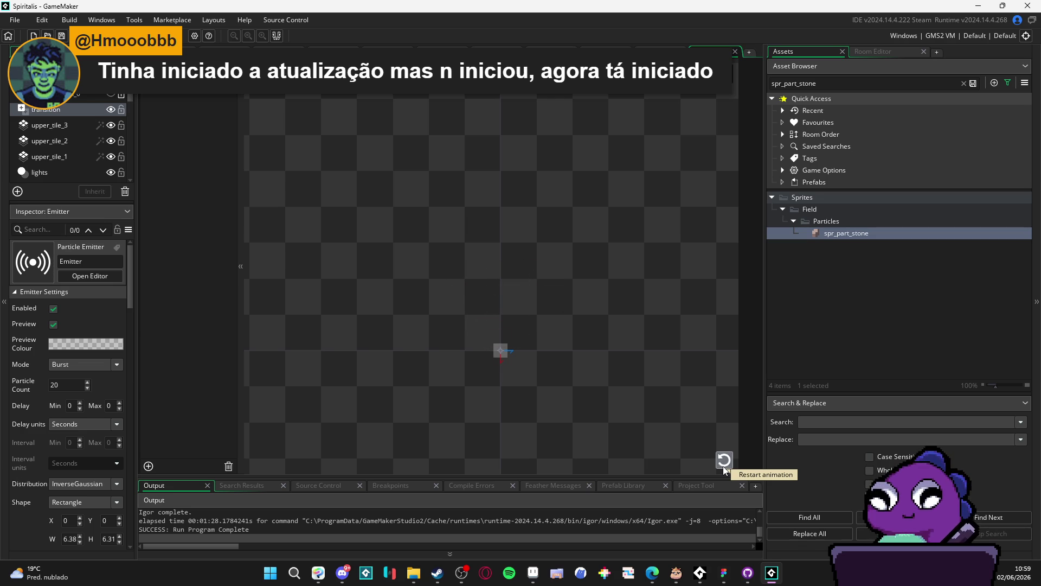
{"action": "left_click", "coordinate": [724, 467]}
{"action": "left_click", "coordinate": [724, 468]}
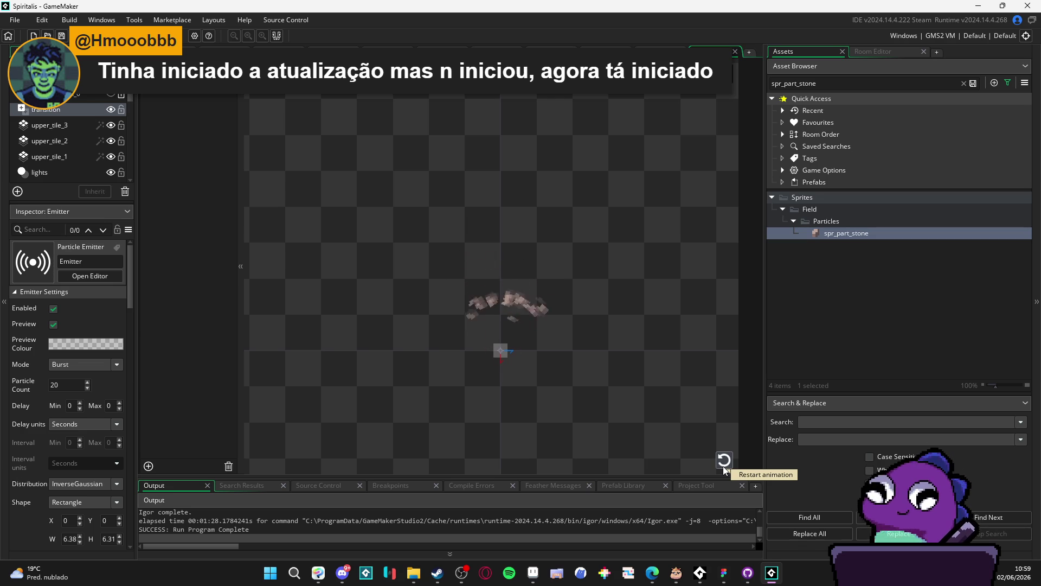
{"action": "left_click", "coordinate": [725, 468]}
{"action": "left_click", "coordinate": [724, 467]}
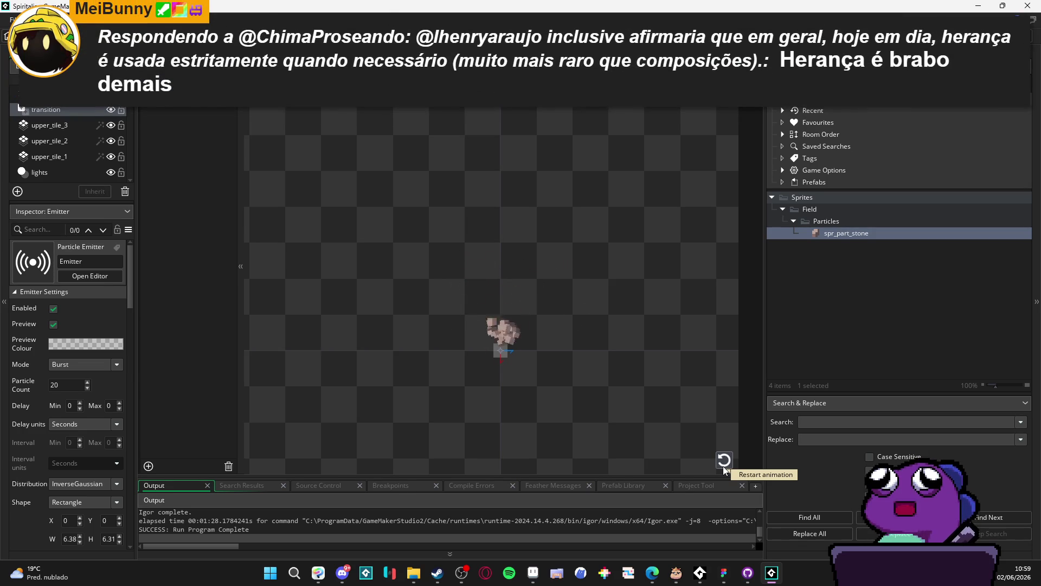
{"action": "left_click", "coordinate": [724, 467]}
{"action": "left_click", "coordinate": [723, 467]}
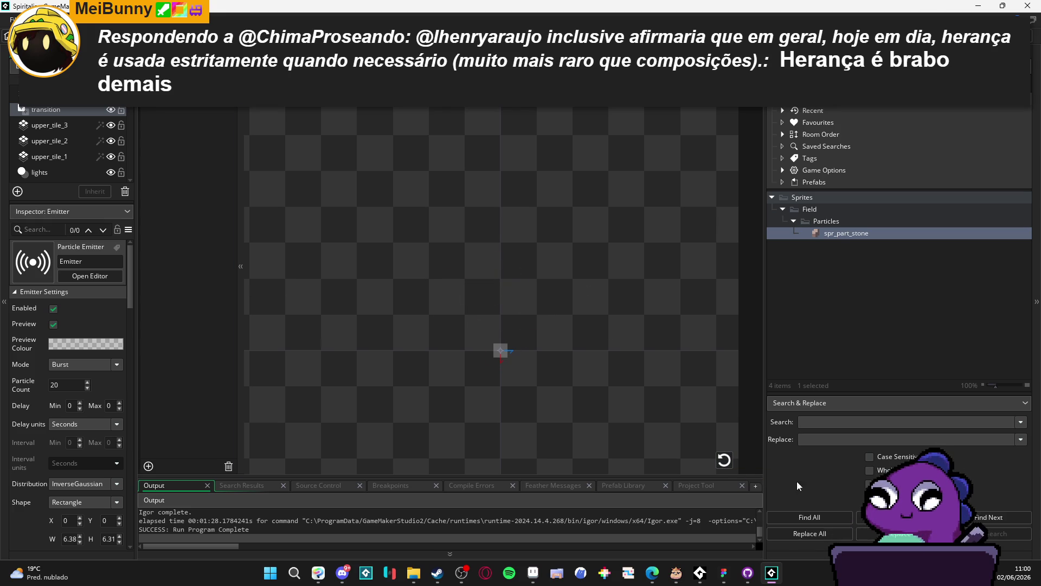
{"action": "left_click_drag", "start_coordinate": [139, 280], "coordinate": [183, 280]}
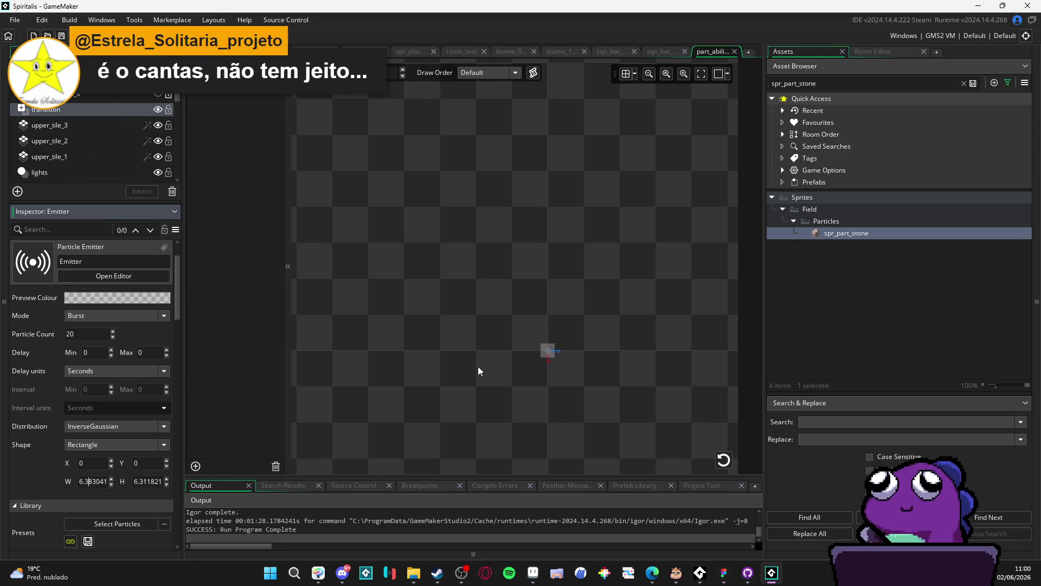
Set the emitter Shape W to 20, replay the burst several times, then minimize GameMaker.
{"action": "double_click", "coordinate": [92, 481]}
{"action": "type", "text": "20"}
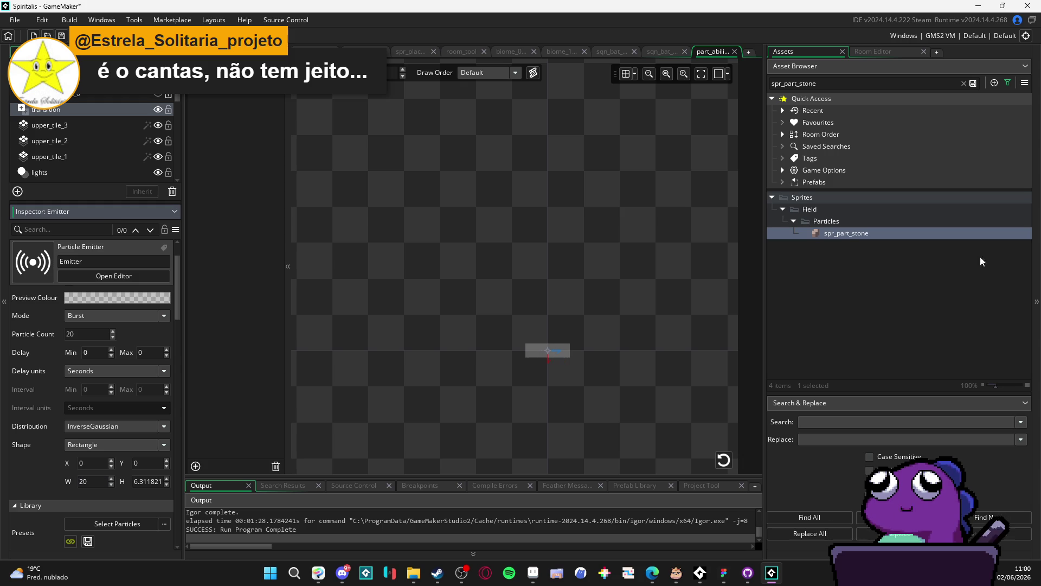
{"action": "left_click", "coordinate": [724, 460]}
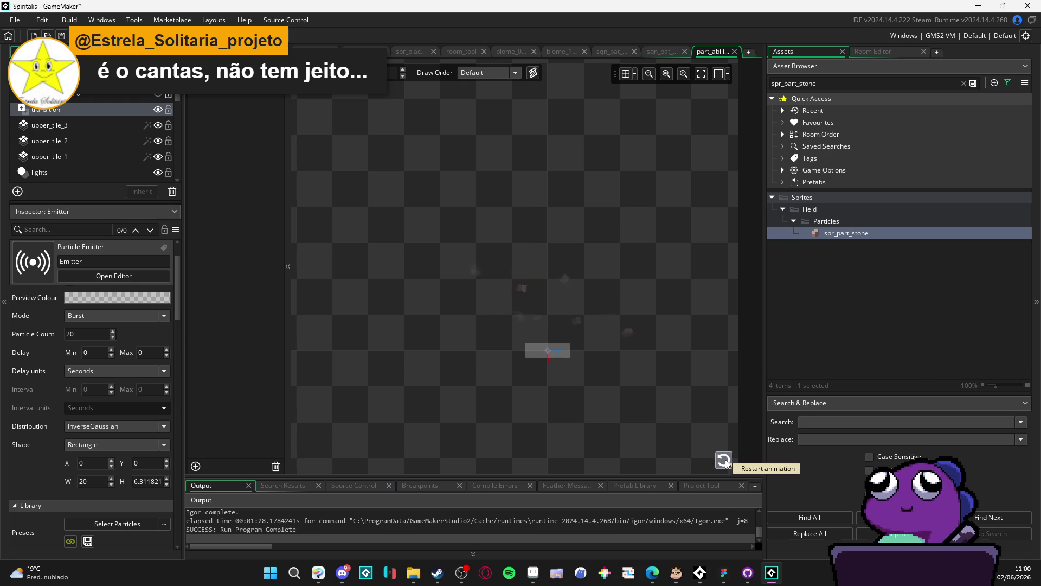
{"action": "left_click", "coordinate": [723, 460]}
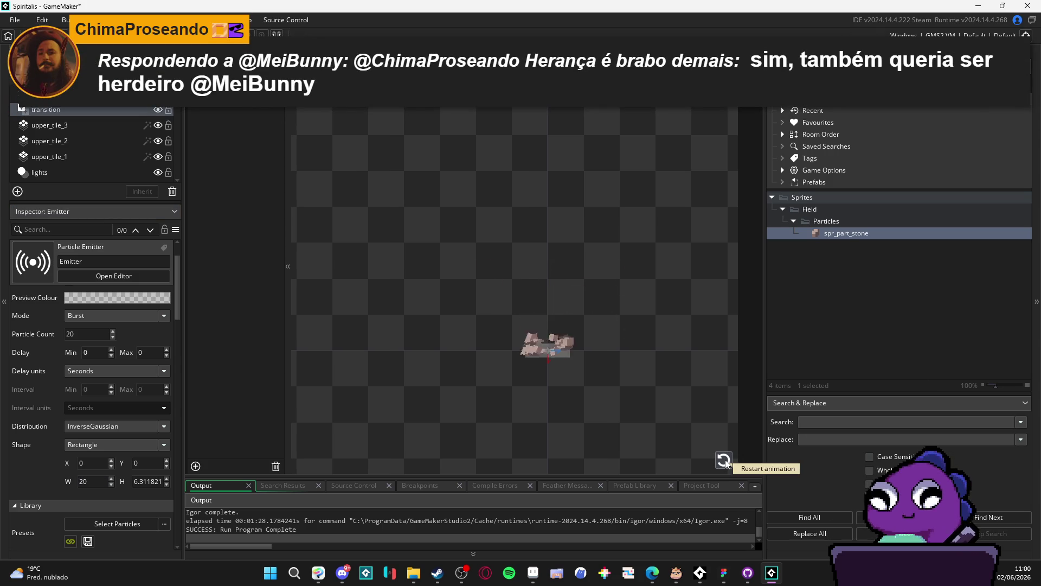
{"action": "left_click", "coordinate": [723, 459]}
{"action": "left_click", "coordinate": [724, 460]}
{"action": "left_click", "coordinate": [723, 460]}
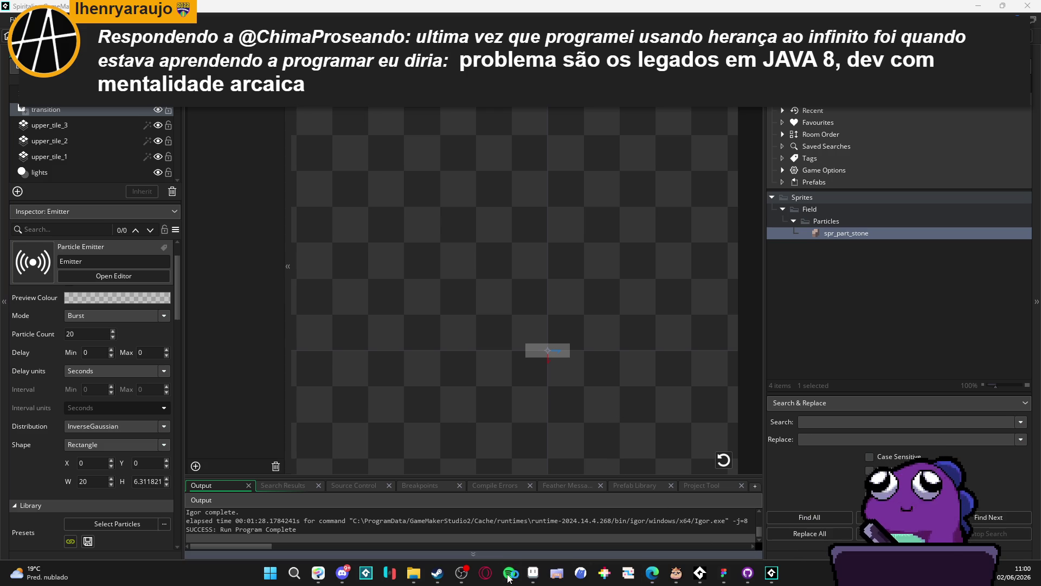
{"action": "left_click", "coordinate": [772, 573]}
Raise the system volume and bring Spotify to the front.
{"action": "mouse_move", "coordinate": [700, 576]}
{"action": "key", "text": "XF86AudioLowerVolume"}
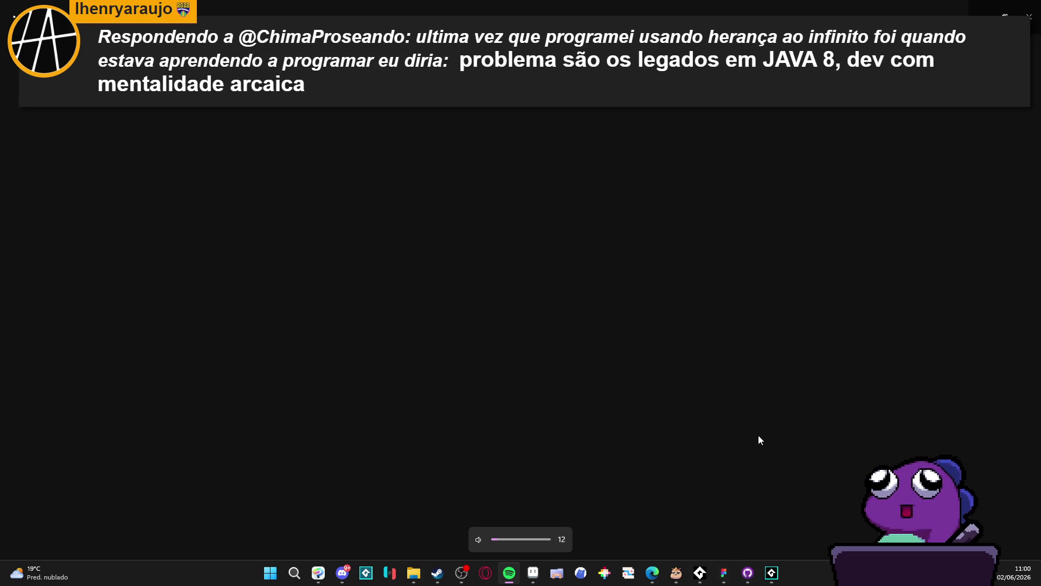
{"action": "key", "text": "alt+Tab"}
{"action": "key", "text": "XF86AudioRaiseVolume"}
{"action": "key", "text": "XF86AudioRaiseVolume"}
{"action": "key", "text": "XF86AudioRaiseVolume"}
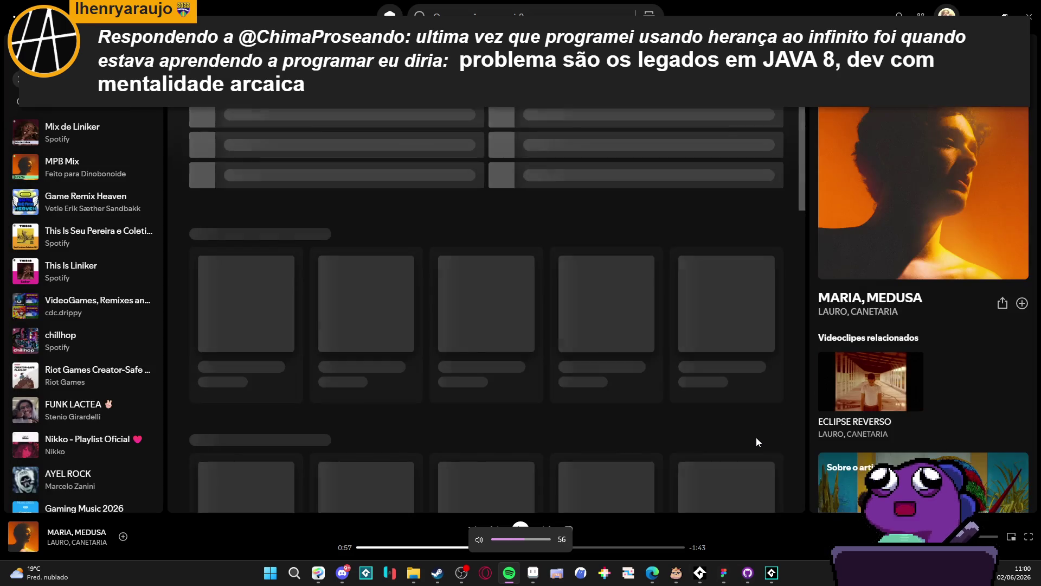
{"action": "key", "text": "XF86AudioRaiseVolume"}
{"action": "key", "text": "XF86AudioRaiseVolume"}
{"action": "key", "text": "XF86AudioRaiseVolume"}
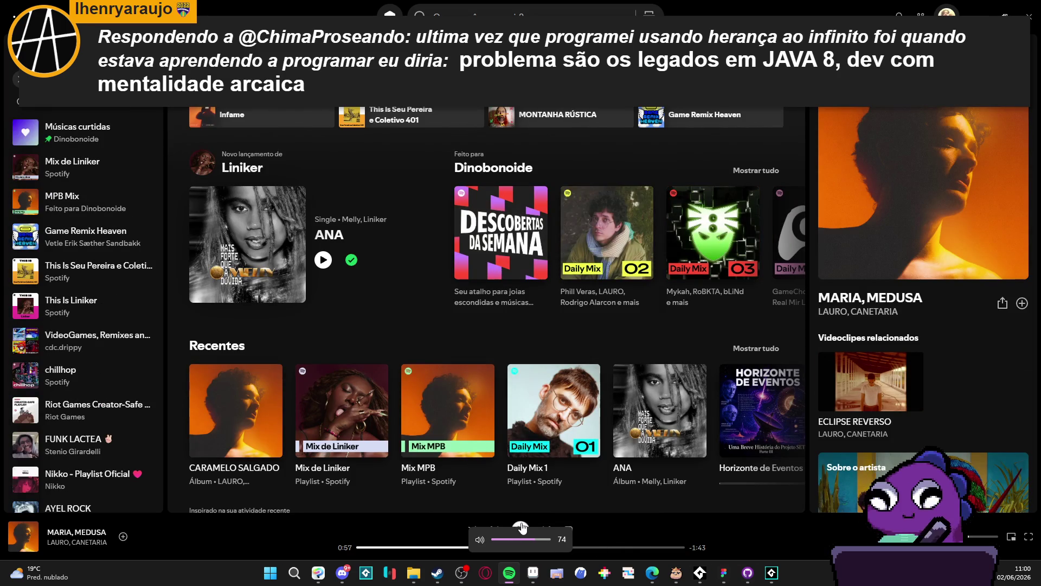
{"action": "key", "text": "alt+Tab"}
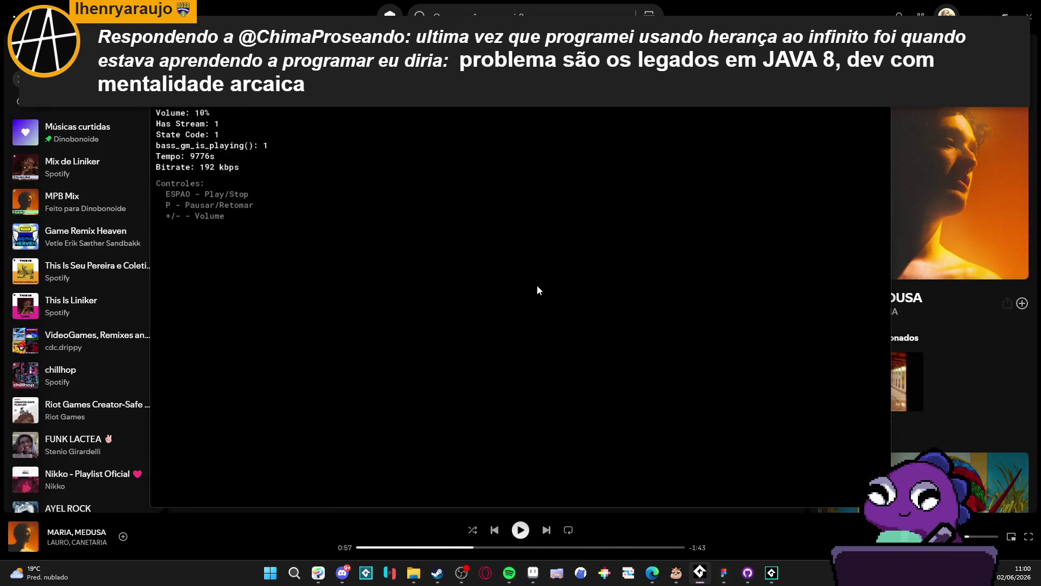
{"action": "key", "text": "alt+Tab"}
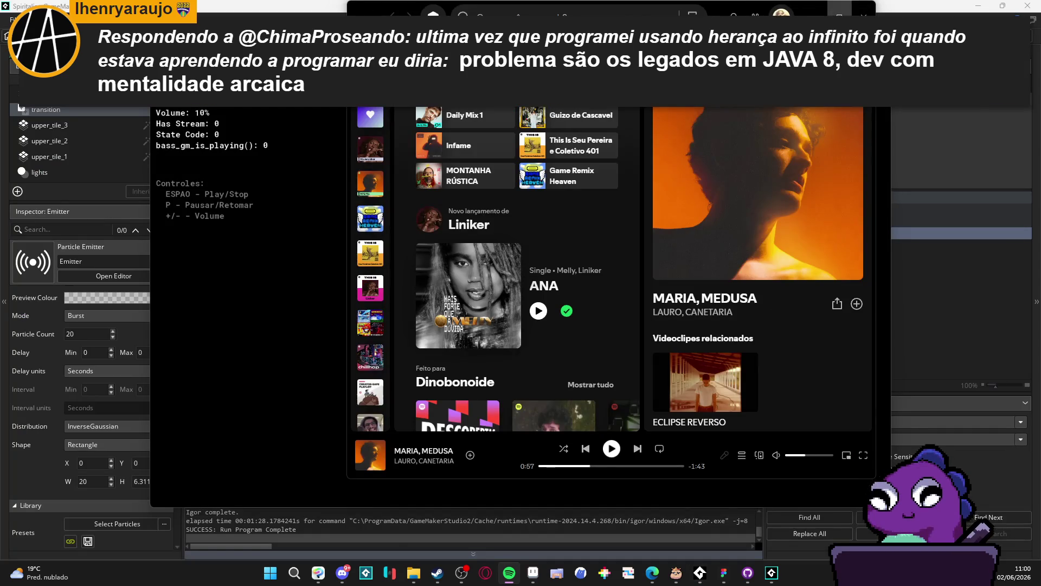
{"action": "key", "text": "alt+Tab"}
Search 'degina let', play CPM 22's Regina Let's Go! at full volume, then minimize Spotify.
{"action": "key", "text": "ctrl+k"}
{"action": "type", "text": "d"}
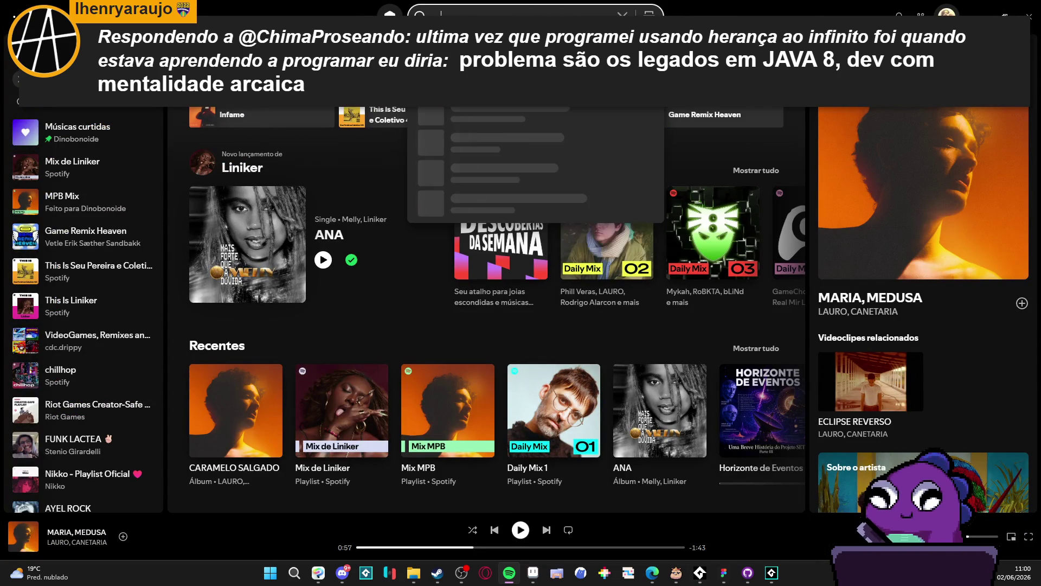
{"action": "type", "text": "egina let"}
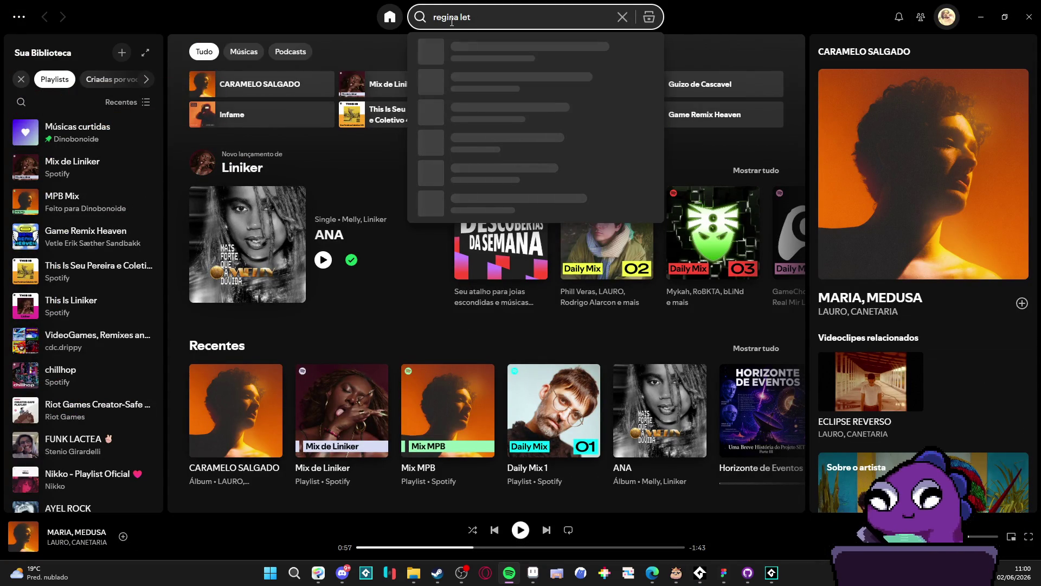
{"action": "left_click", "coordinate": [539, 180]}
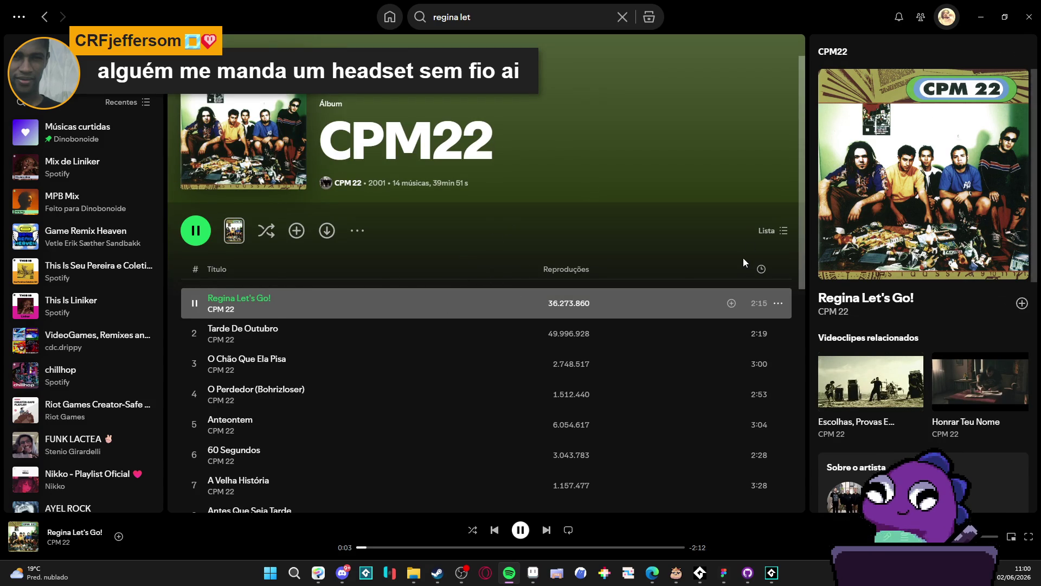
{"action": "key", "text": "XF86AudioRaiseVolume"}
{"action": "key", "text": "XF86AudioRaiseVolume"}
{"action": "key", "text": "XF86AudioRaiseVolume"}
{"action": "key", "text": "XF86AudioRaiseVolume"}
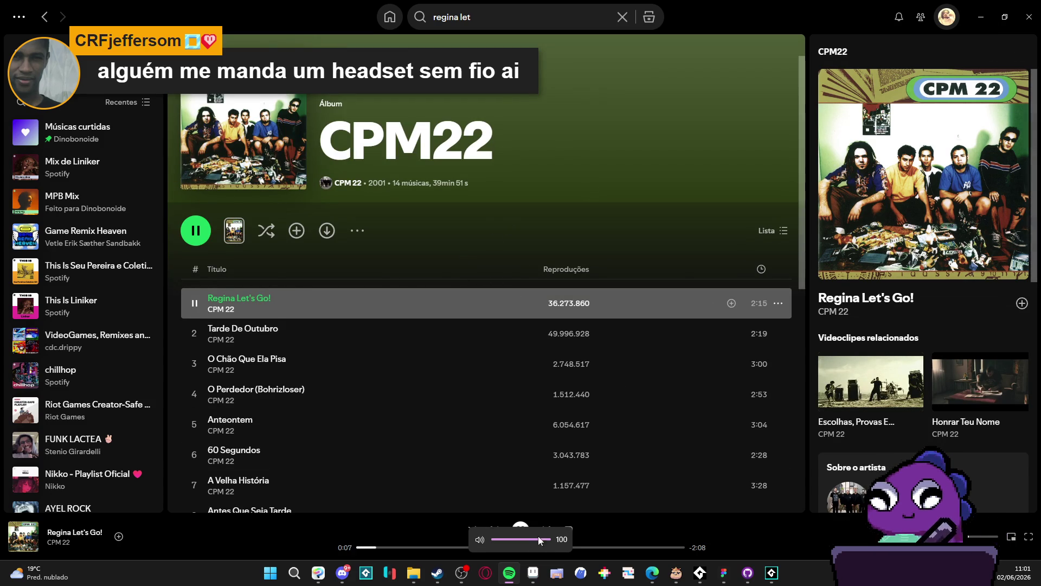
{"action": "left_click", "coordinate": [461, 572]}
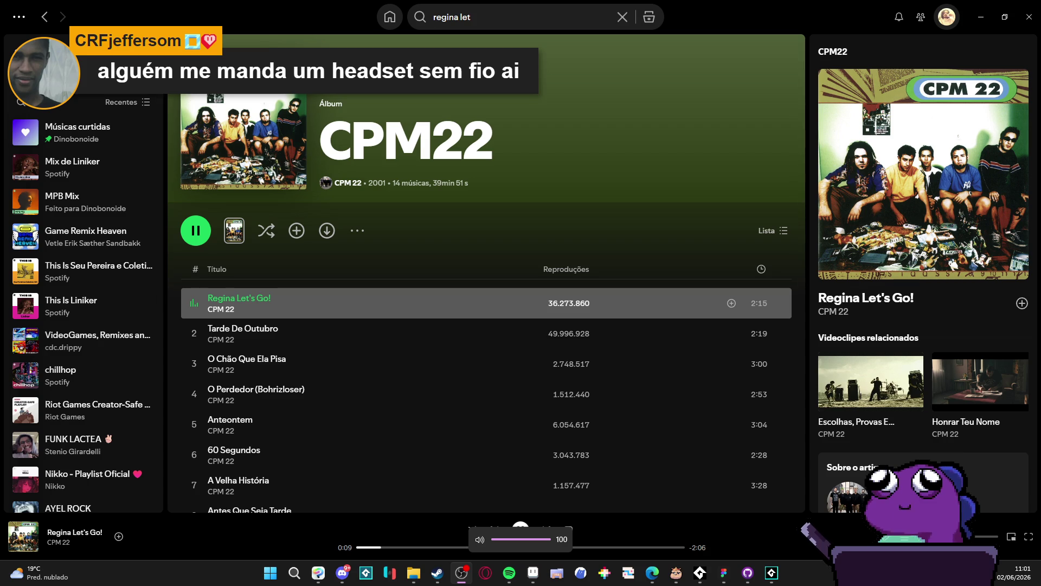
{"action": "left_click", "coordinate": [981, 17]}
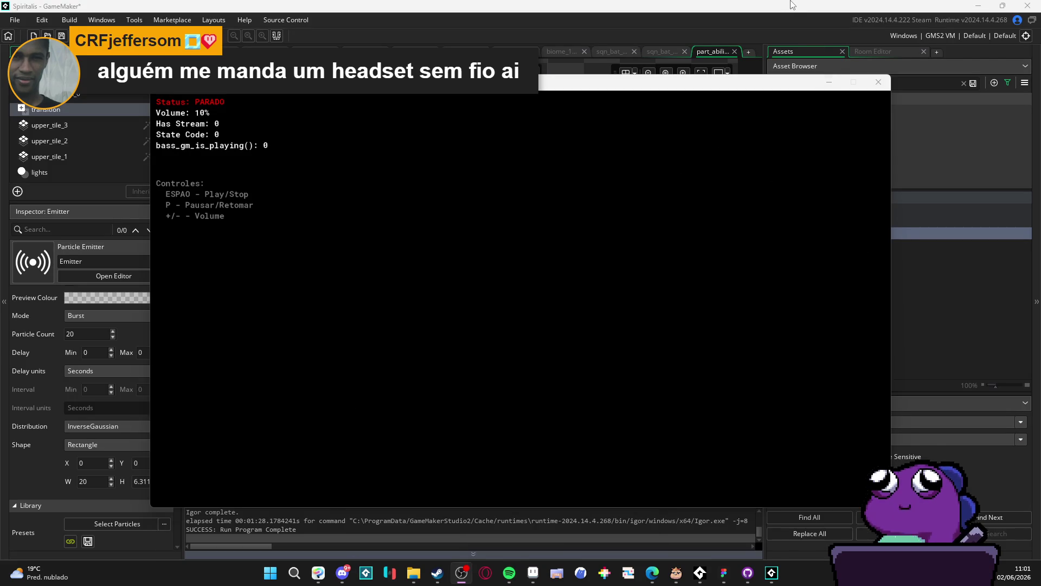
Replay the burst, switch to the sqn_bat sequence, and scrub the part_exploding_fog track to its opening frames.
{"action": "key", "text": "alt+Tab"}
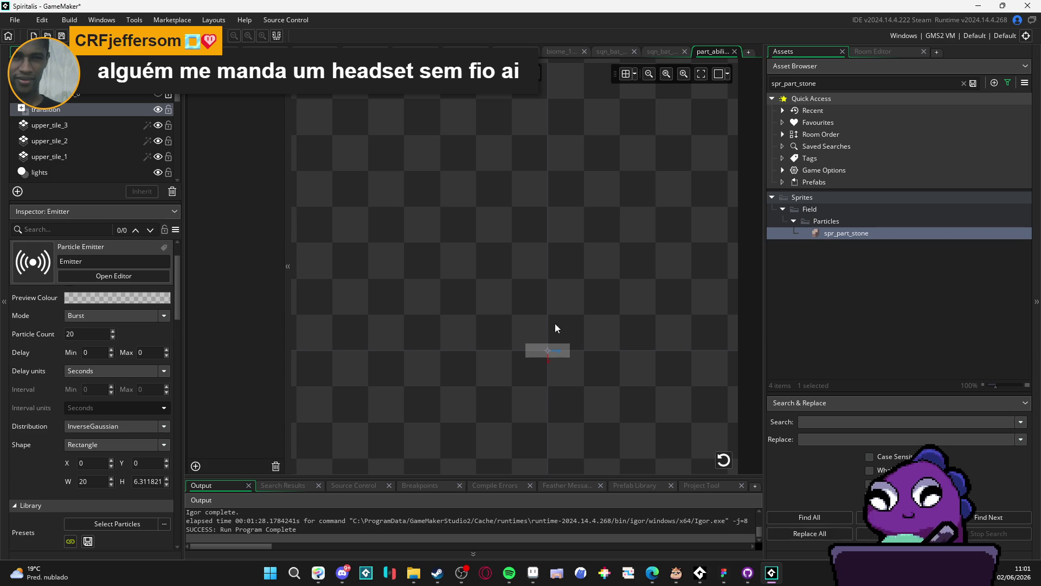
{"action": "left_click", "coordinate": [724, 460]}
{"action": "left_click", "coordinate": [724, 459]}
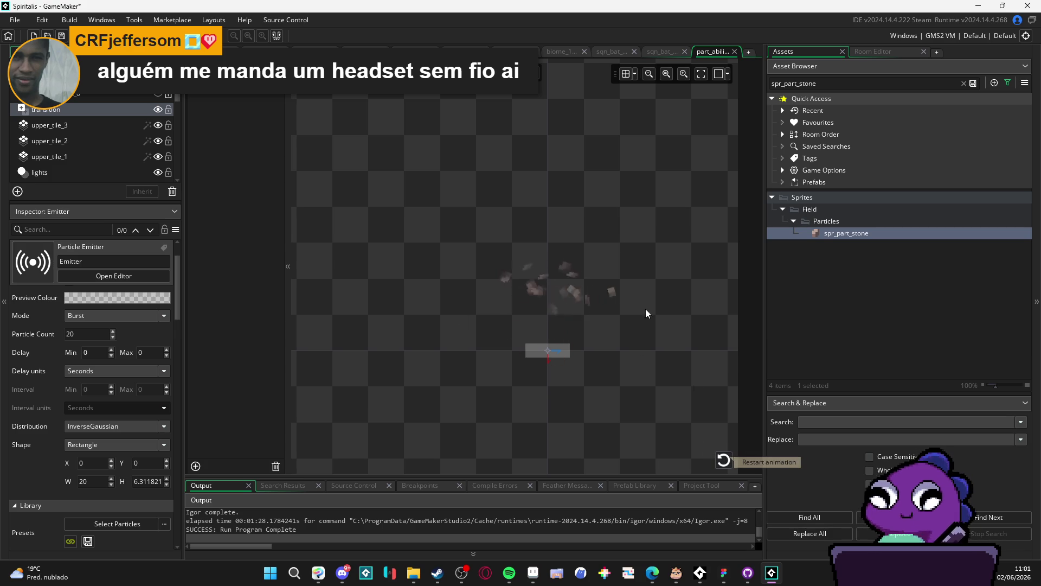
{"action": "left_click", "coordinate": [660, 51]}
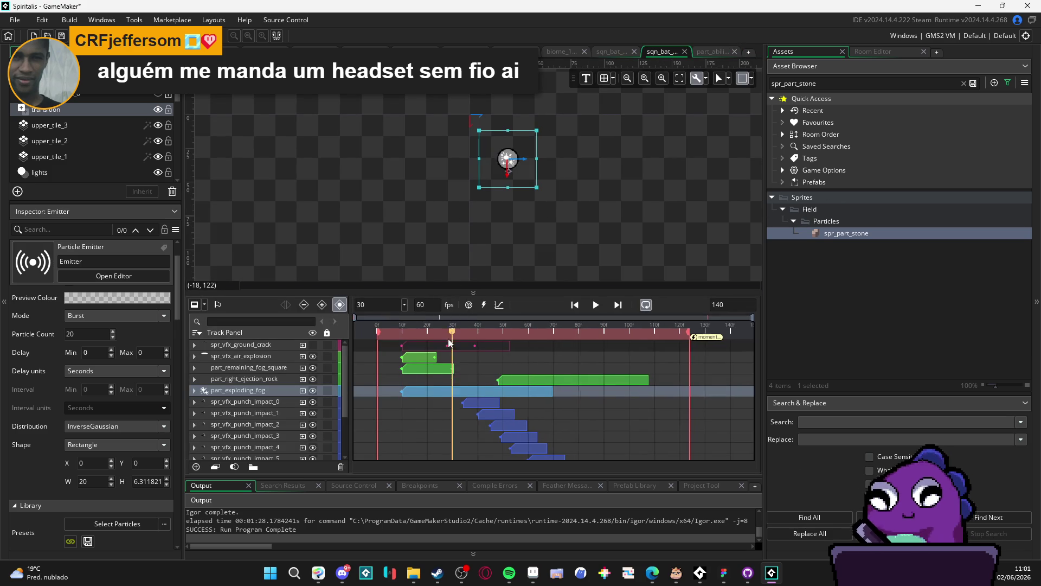
{"action": "left_click", "coordinate": [469, 328]}
{"action": "mouse_move", "coordinate": [437, 331]}
{"action": "left_mouse_down"}
{"action": "mouse_move", "coordinate": [358, 339]}
{"action": "mouse_move", "coordinate": [403, 336]}
{"action": "left_mouse_up"}
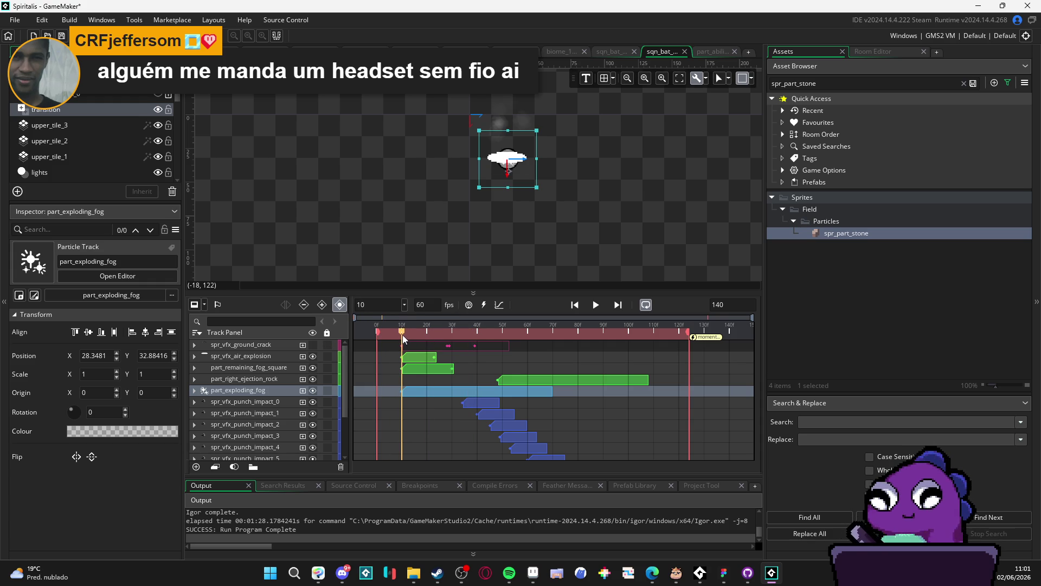
Clear the Asset Browser search filter.
{"action": "left_click", "coordinate": [902, 84]}
{"action": "key", "text": "ctrl+a"}
{"action": "key", "text": "BackSpace"}
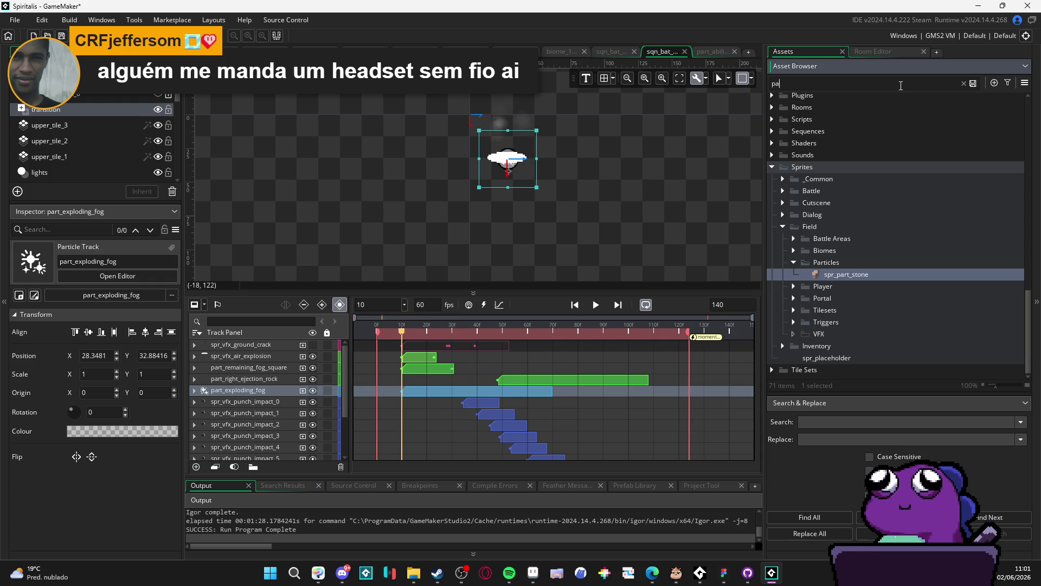
{"action": "type", "text": "rt_abil"}
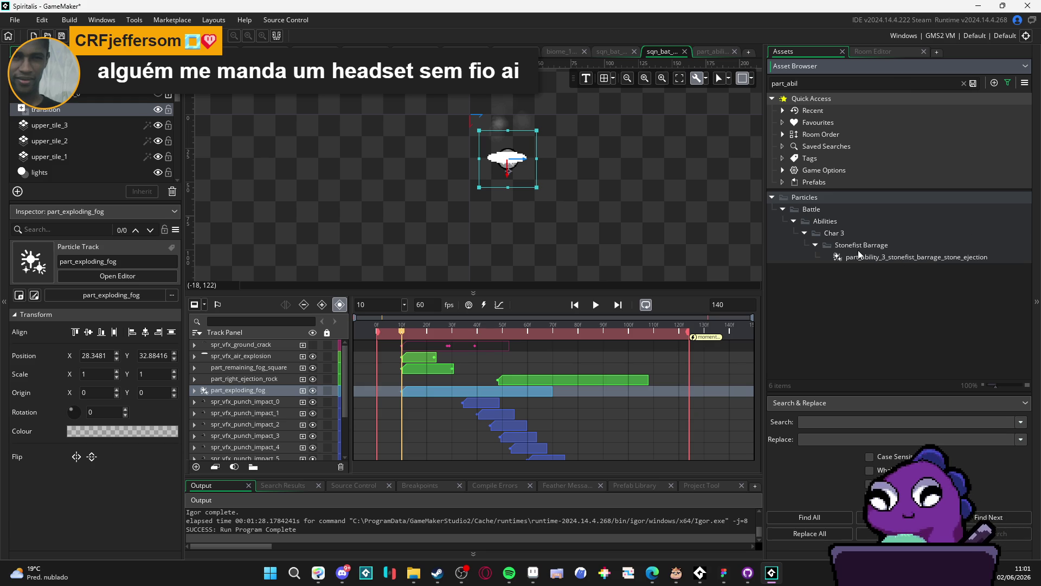
{"action": "left_click", "coordinate": [963, 83]}
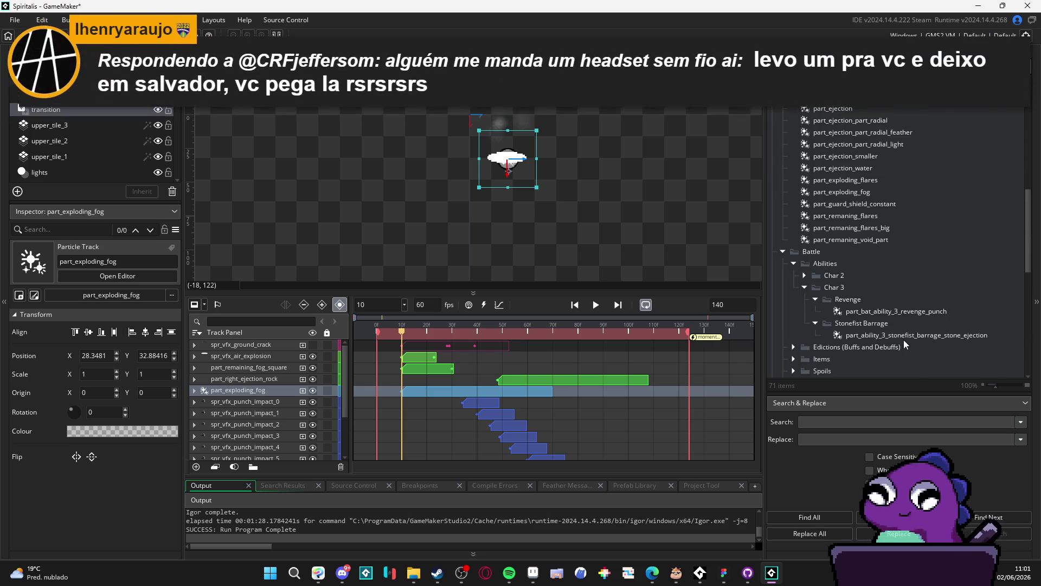
Rename the stone ejection system to part_bat_ability_3_stonefist_barrage_stone_ejection.
{"action": "left_click", "coordinate": [870, 336]}
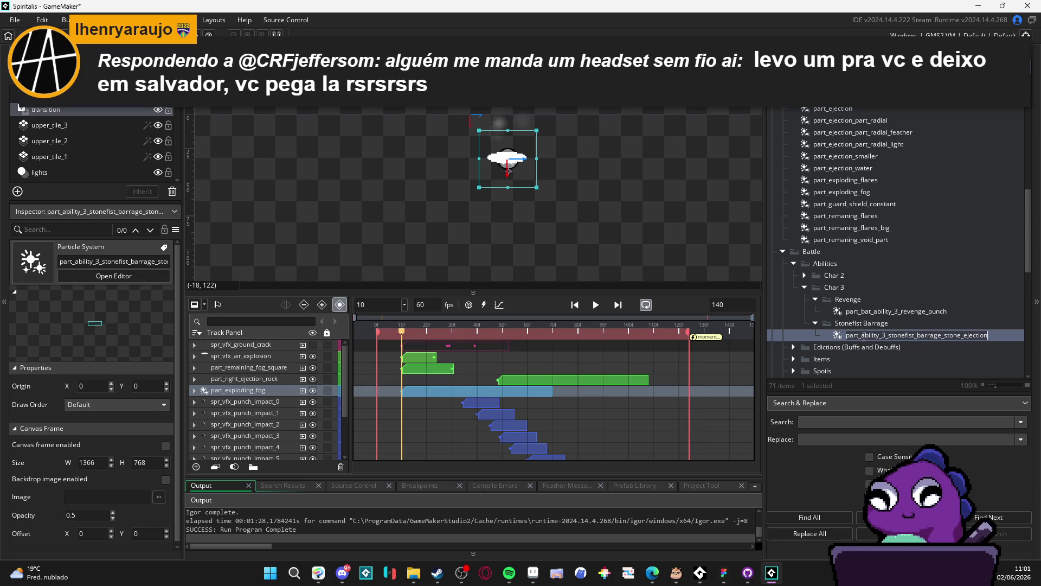
{"action": "key", "text": "Escape"}
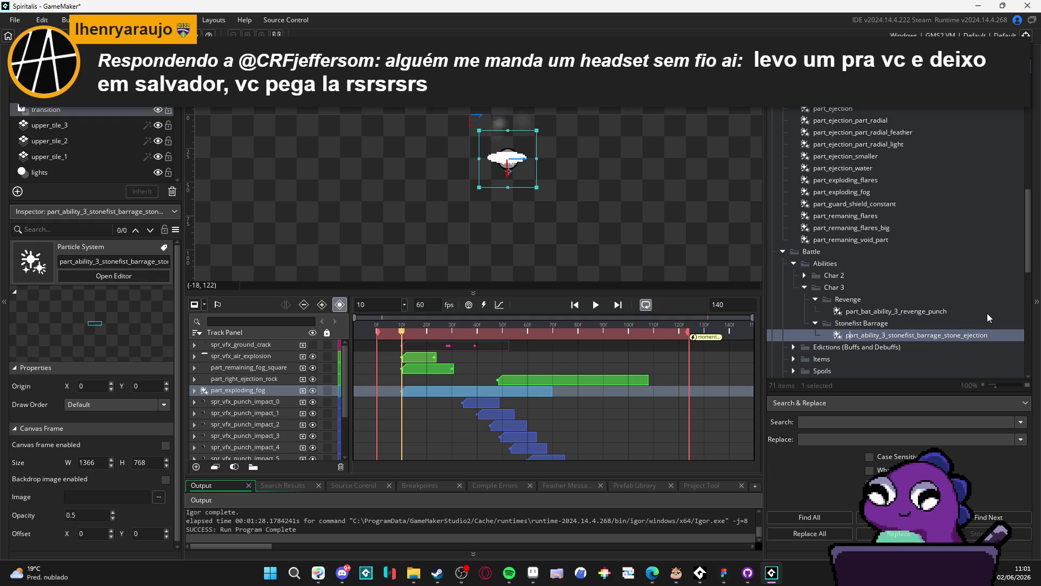
{"action": "type", "text": "bt_"}
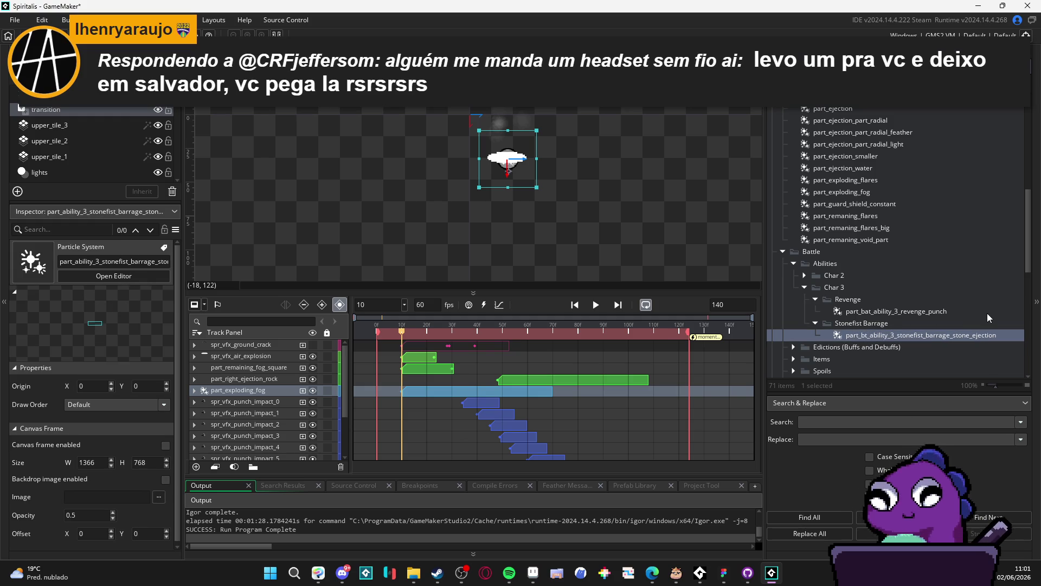
{"action": "key", "text": "BackSpace"}
{"action": "key", "text": "BackSpace"}
{"action": "type", "text": "at_"}
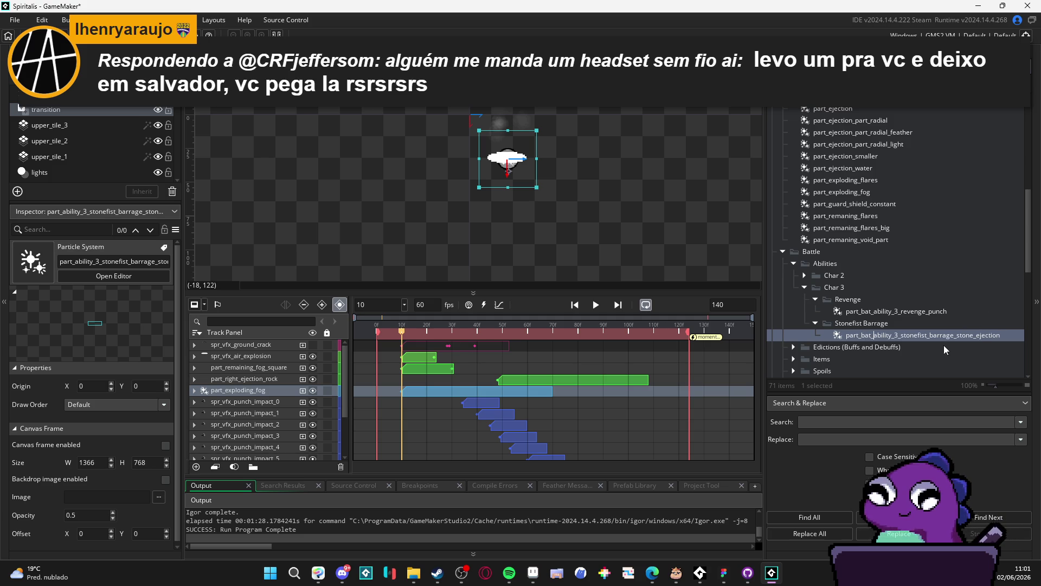
{"action": "key", "text": "Return"}
Add the stone ejection particle system as a track in the stonefist sequence.
{"action": "mouse_move", "coordinate": [863, 336]}
{"action": "left_mouse_down"}
{"action": "mouse_move", "coordinate": [553, 380]}
{"action": "mouse_move", "coordinate": [244, 389]}
{"action": "left_mouse_up"}
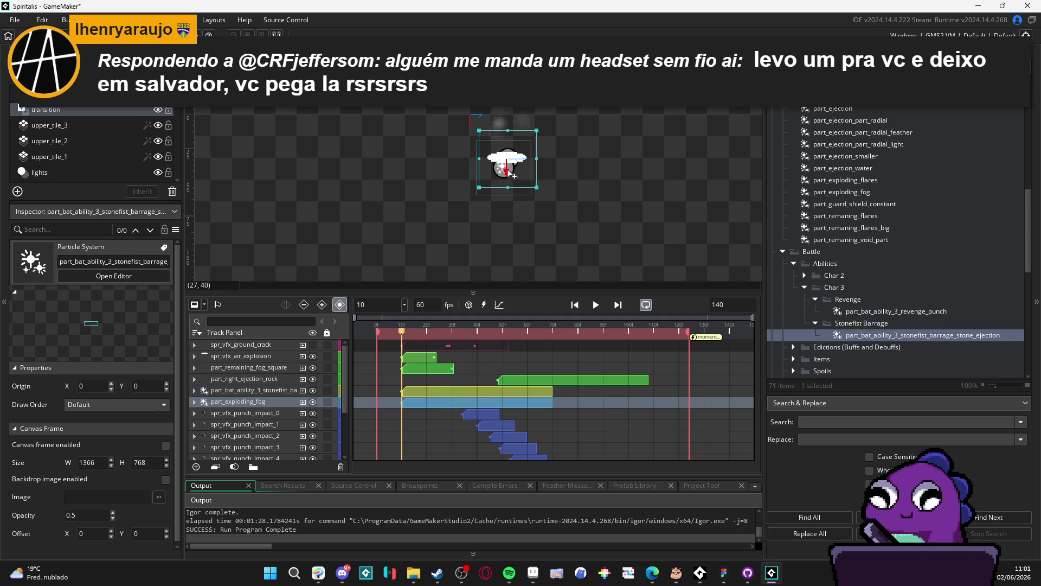
{"action": "left_click", "coordinate": [428, 400]}
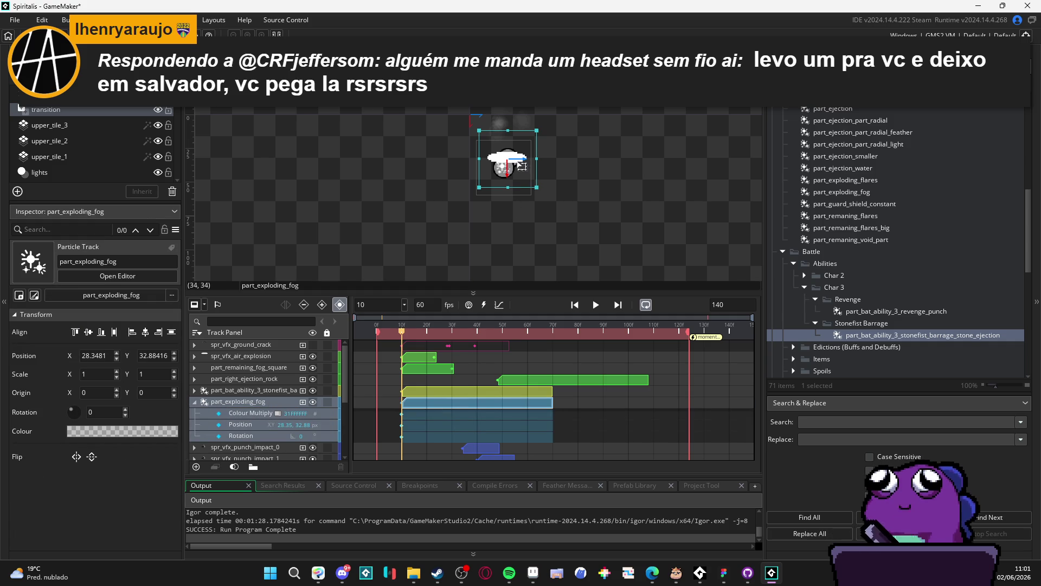
{"action": "scroll", "coordinate": [519, 180], "scroll_direction": "up", "scroll_amount": 1}
{"action": "scroll", "coordinate": [520, 176], "scroll_direction": "up", "scroll_amount": 2}
{"action": "left_click_drag", "start_coordinate": [528, 184], "coordinate": [528, 205]}
{"action": "key", "text": "ctrl+z"}
Move the stone ejection track slightly up-left to 28.16, 32.25 and play the sequence.
{"action": "left_click", "coordinate": [254, 390]}
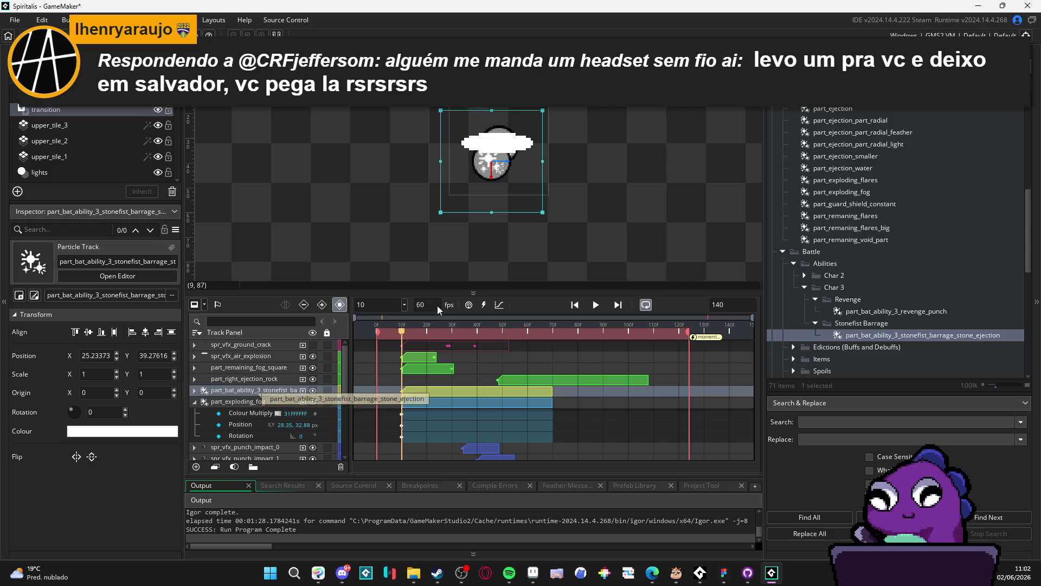
{"action": "left_click_drag", "start_coordinate": [545, 190], "coordinate": [541, 184]}
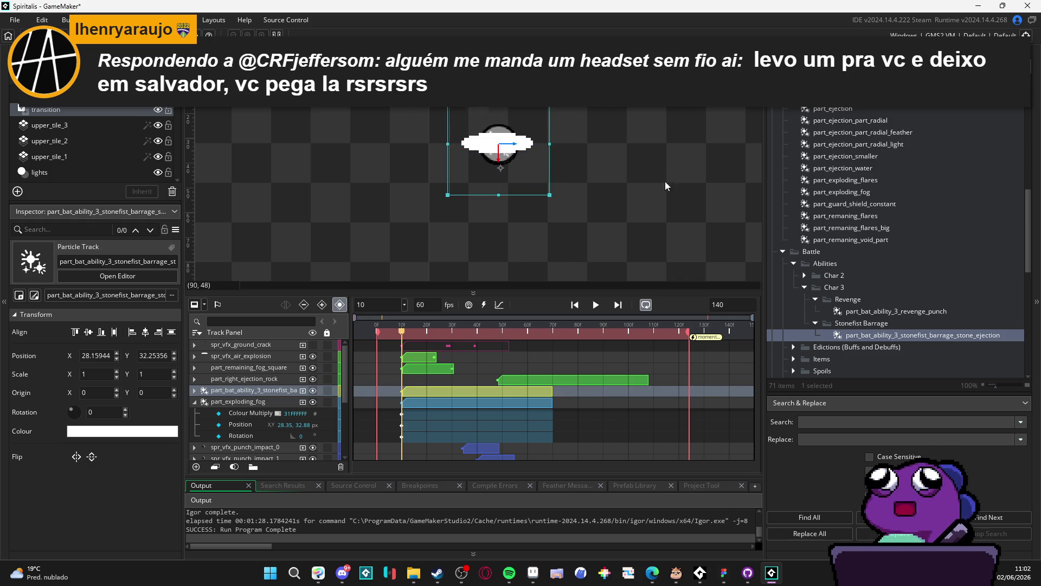
{"action": "left_click", "coordinate": [679, 178]}
{"action": "scroll", "coordinate": [607, 207], "scroll_direction": "down", "scroll_amount": 2}
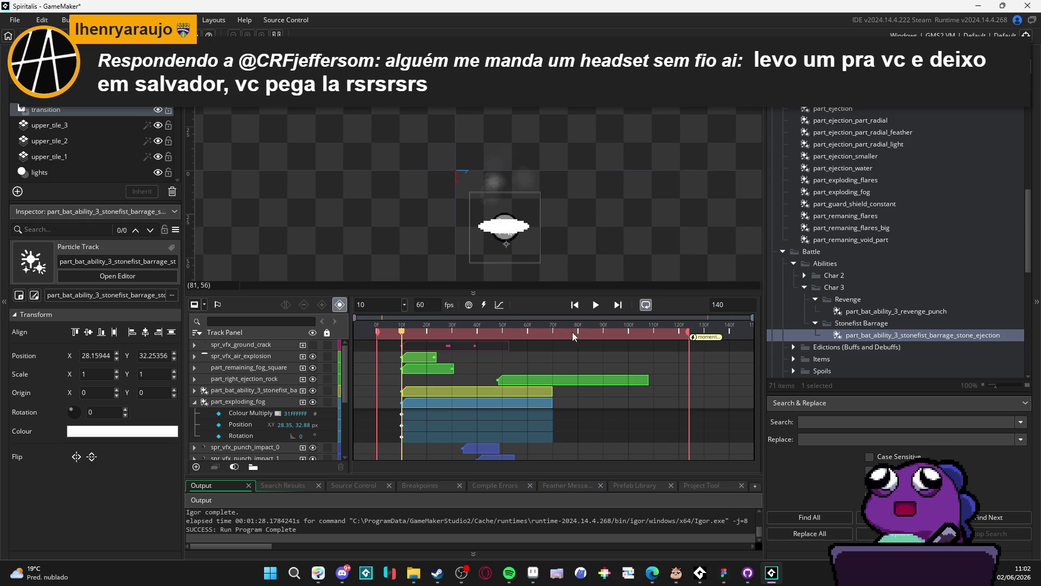
{"action": "left_click", "coordinate": [596, 305]}
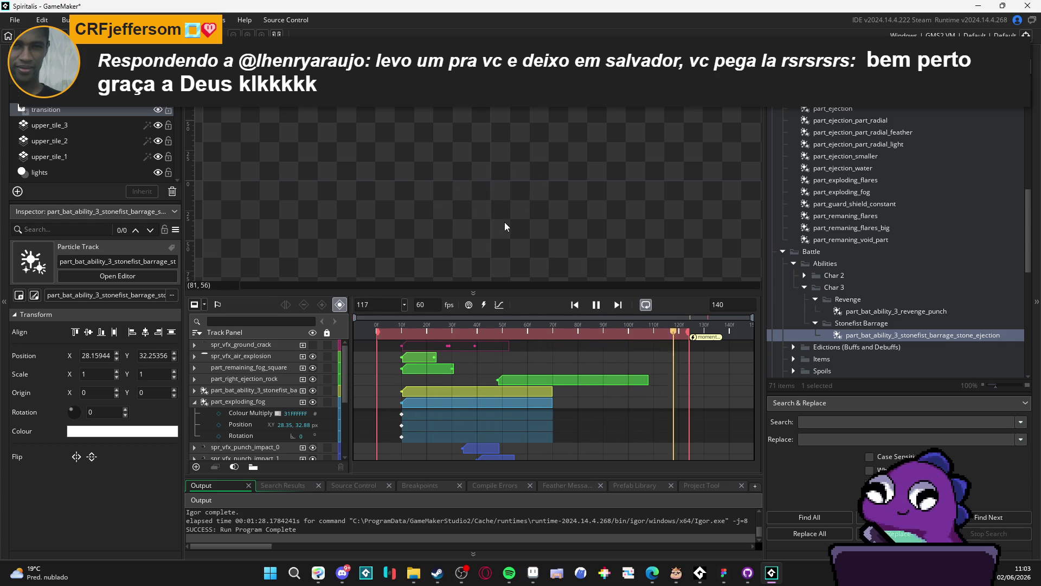
Pause the CPM 22 song in Spotify and start AudioTitan's test playback.
{"action": "left_click", "coordinate": [514, 571]}
{"action": "left_click", "coordinate": [521, 530]}
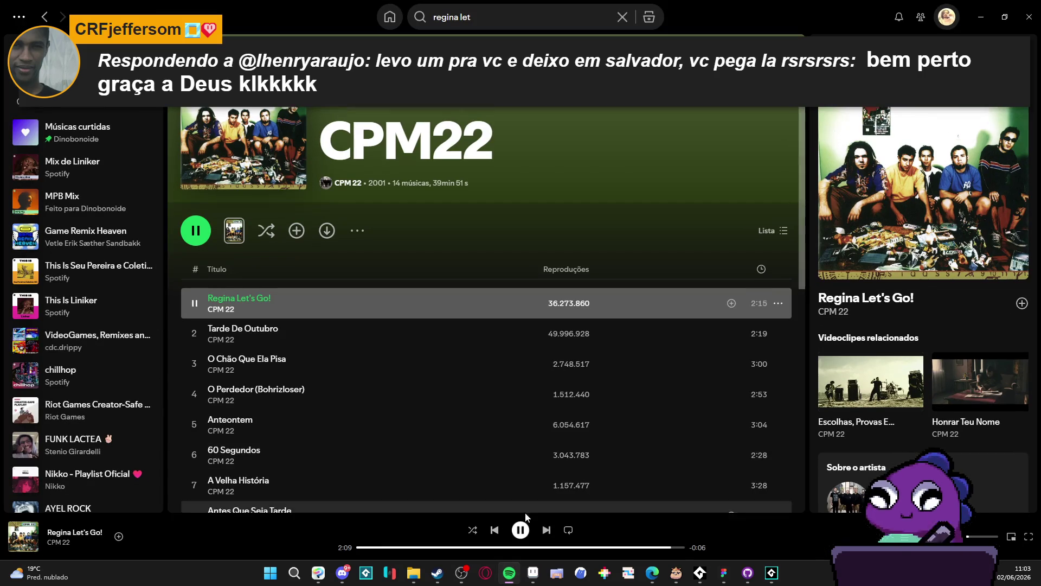
{"action": "mouse_move", "coordinate": [708, 577]}
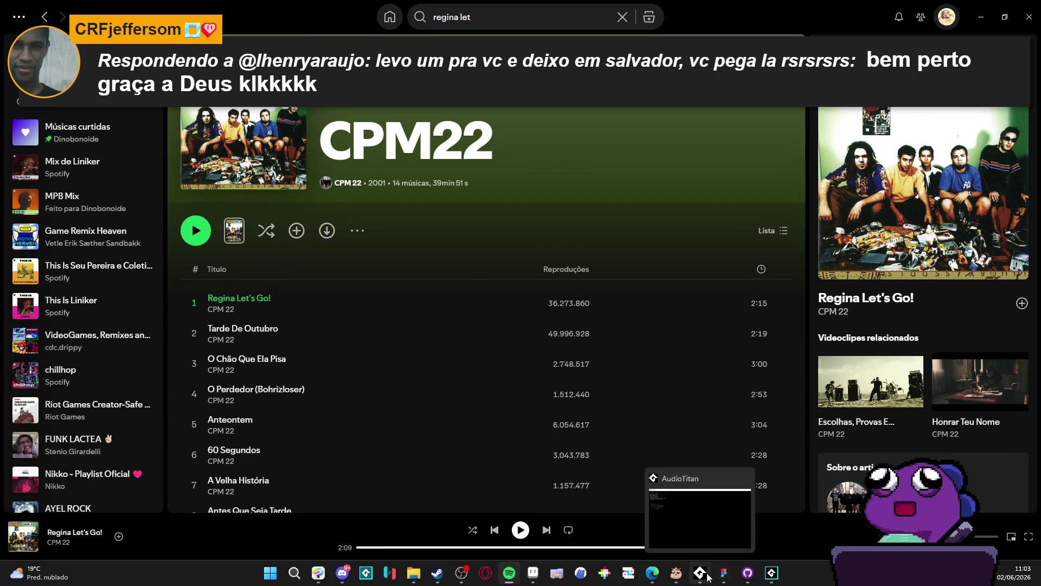
{"action": "left_click", "coordinate": [700, 527]}
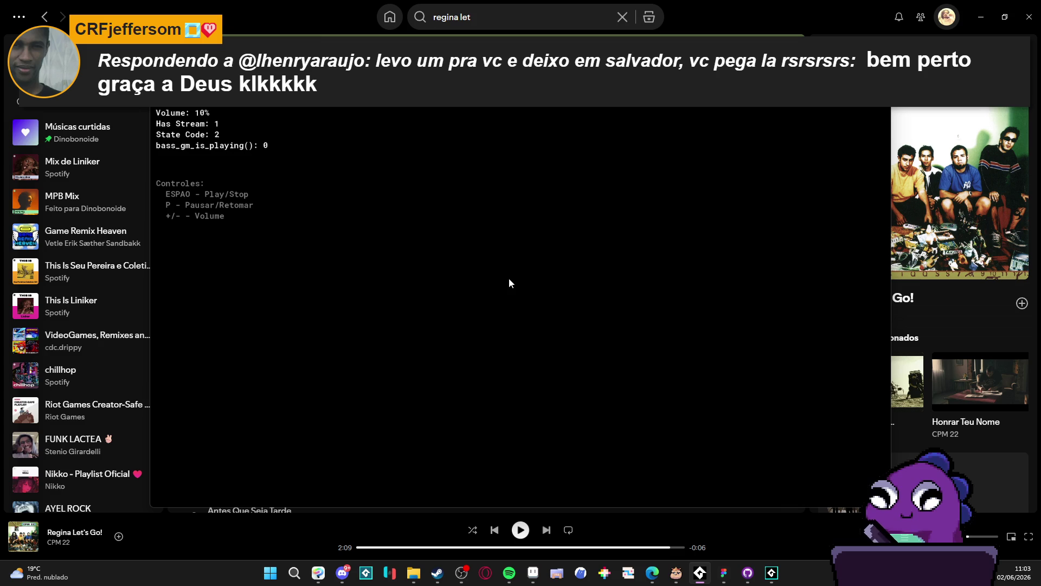
{"action": "key", "text": "space"}
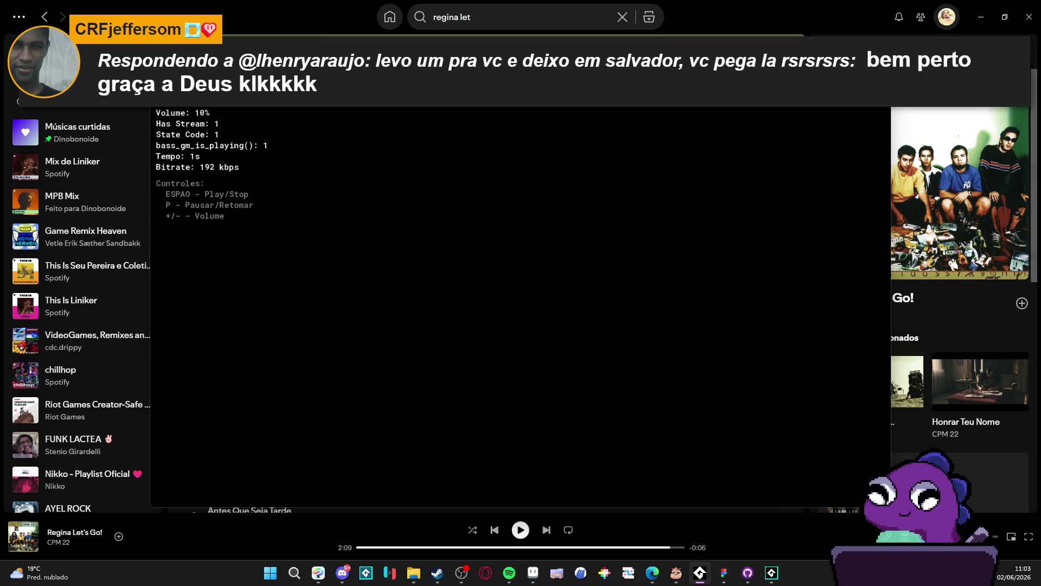
Turn the system volume well down and minimize Spotify.
{"action": "left_click", "coordinate": [508, 573]}
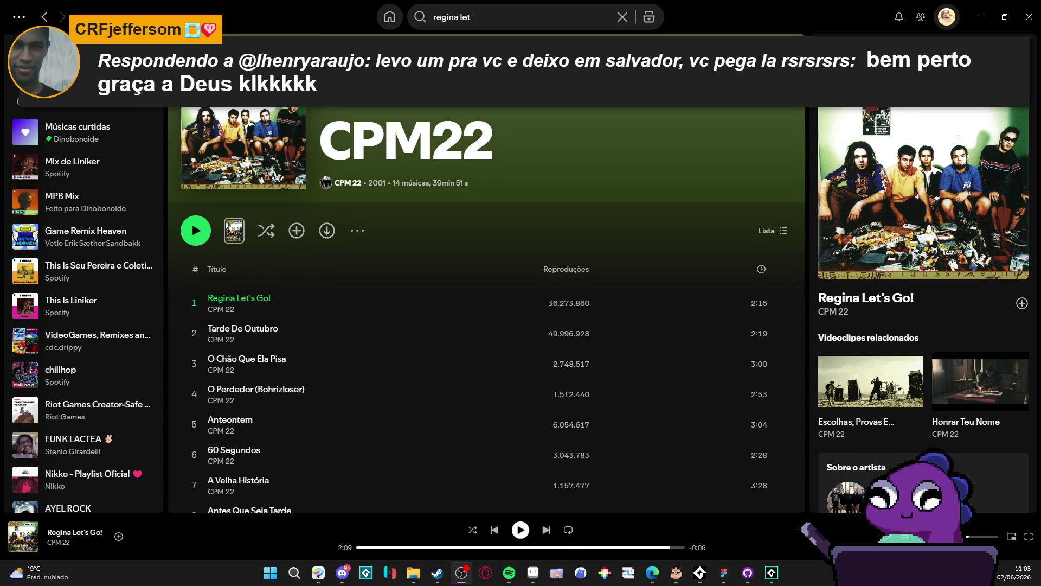
{"action": "key", "text": "XF86AudioRaiseVolume"}
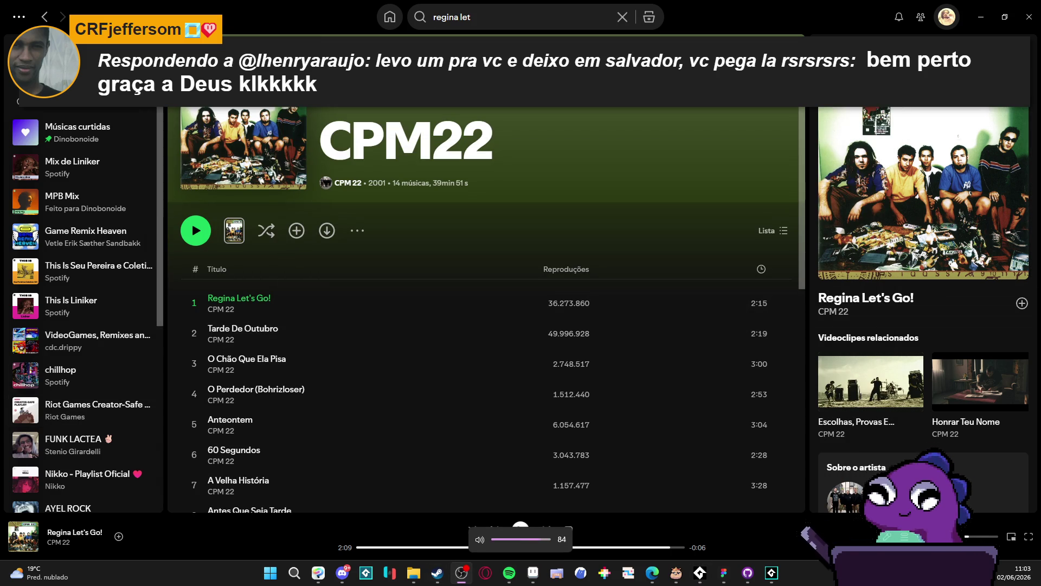
{"action": "key", "text": "XF86AudioLowerVolume"}
{"action": "key", "text": "XF86AudioLowerVolume"}
{"action": "key", "text": "XF86AudioLowerVolume"}
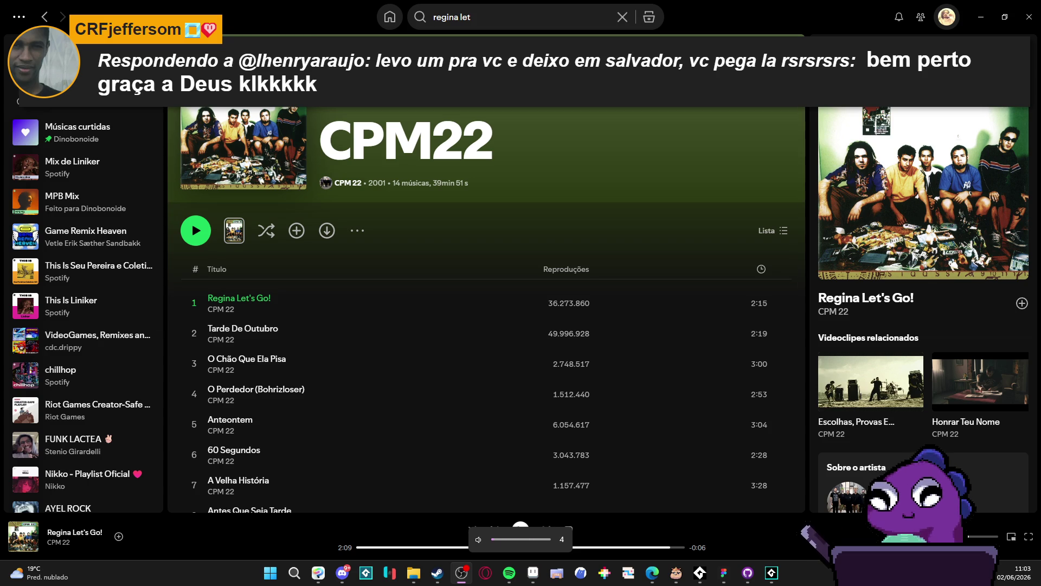
{"action": "key", "text": "XF86AudioLowerVolume"}
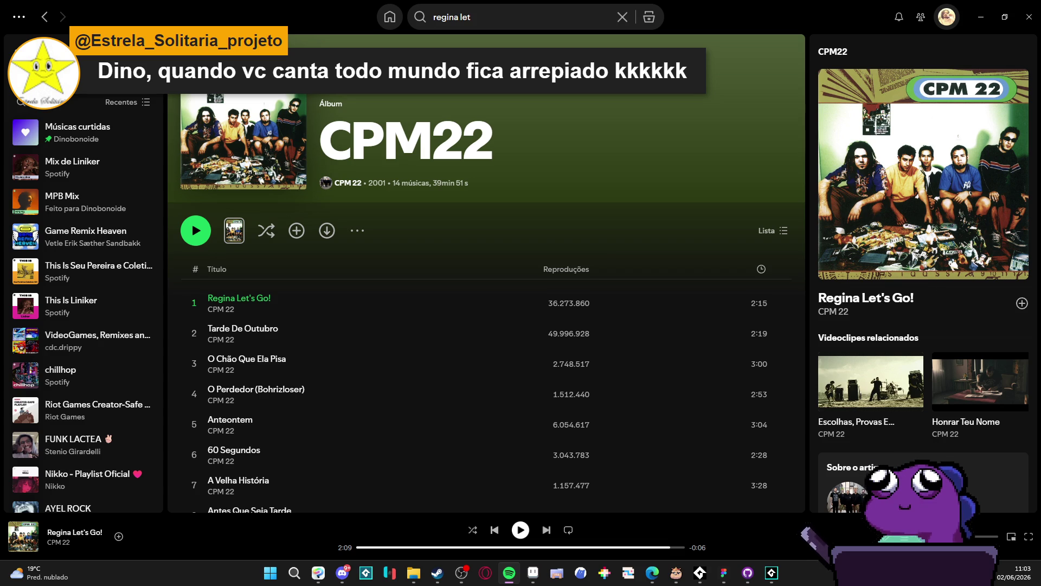
{"action": "left_click", "coordinate": [980, 17]}
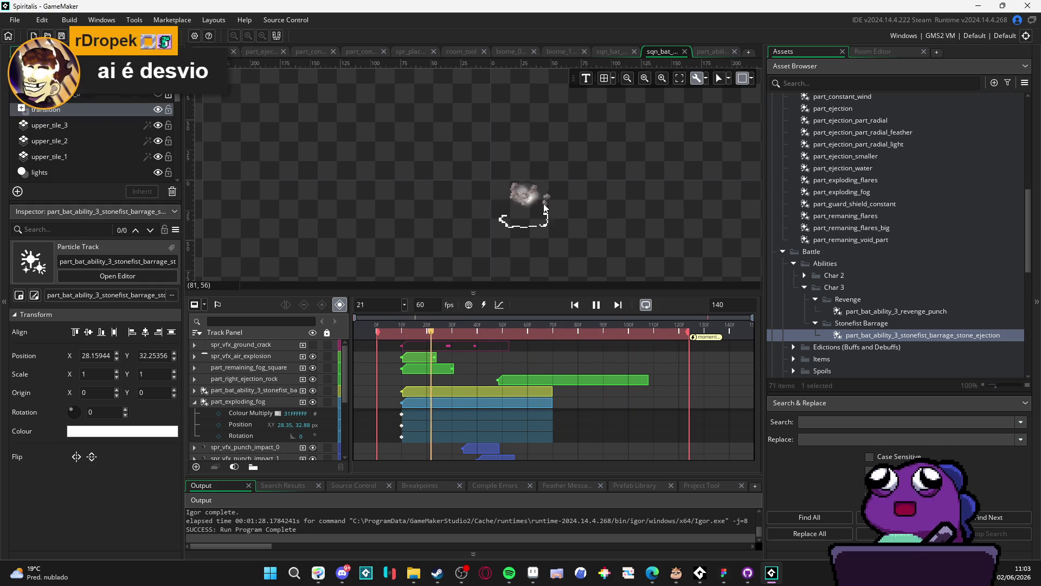
Nudge the room canvas view, then build and run the game with F5.
{"action": "left_click_drag", "start_coordinate": [574, 187], "coordinate": [568, 177]}
{"action": "key", "text": "F5"}
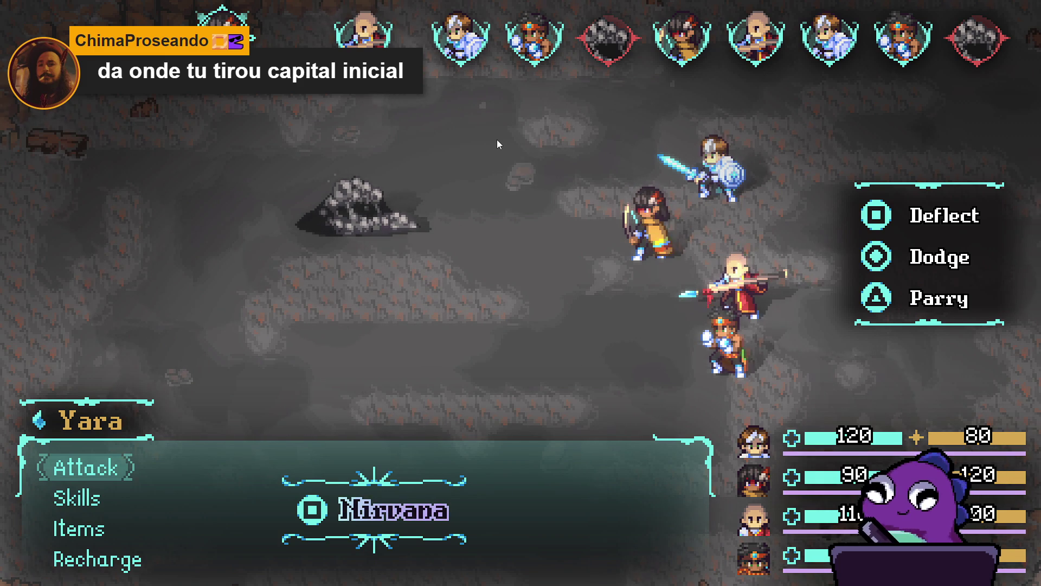
Open Yara's Skills list and browse to Gale arrow and the next skill column.
{"action": "key", "text": "Down"}
{"action": "key", "text": "Return"}
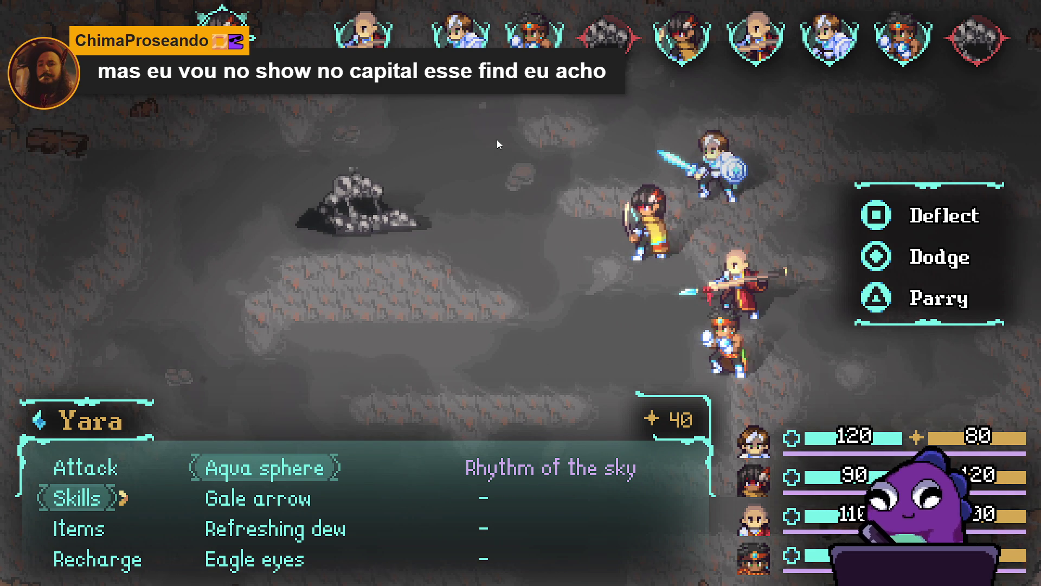
{"action": "key", "text": "Down"}
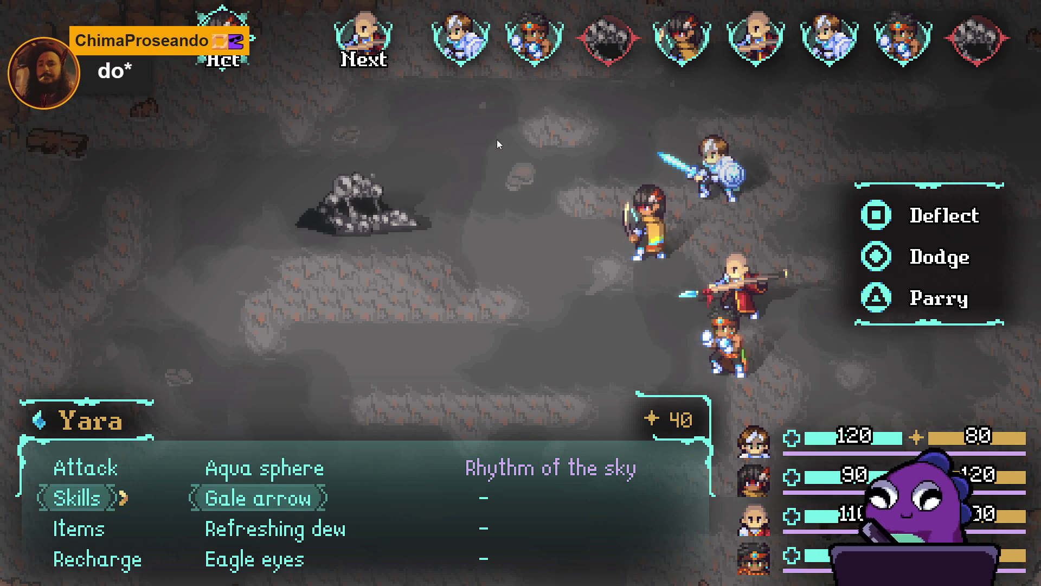
{"action": "key", "text": "Right"}
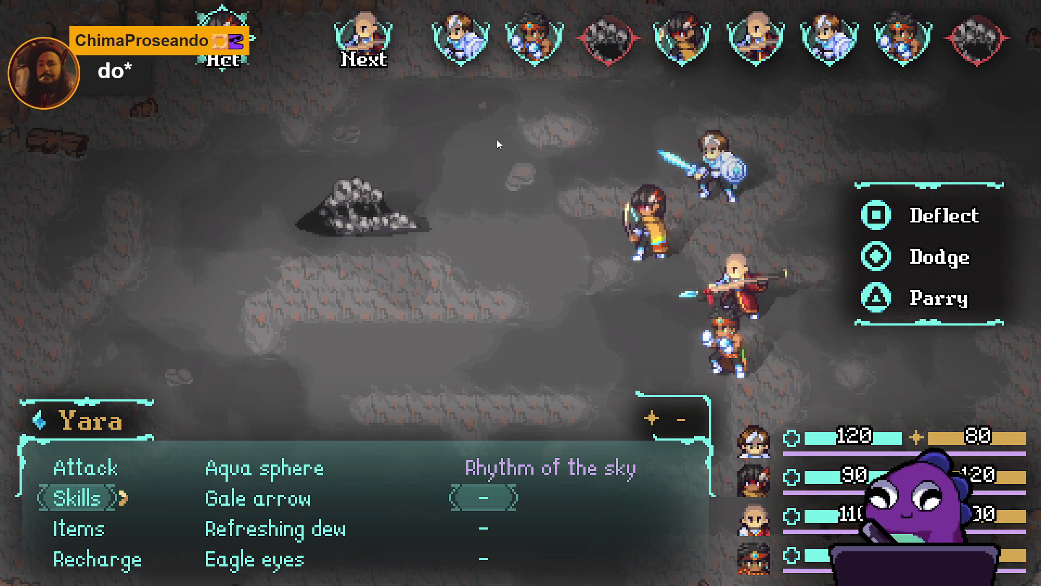
Choose Recharge for Yara, Zhe Wu and Sam.
{"action": "key", "text": "Down"}
{"action": "key", "text": "Down"}
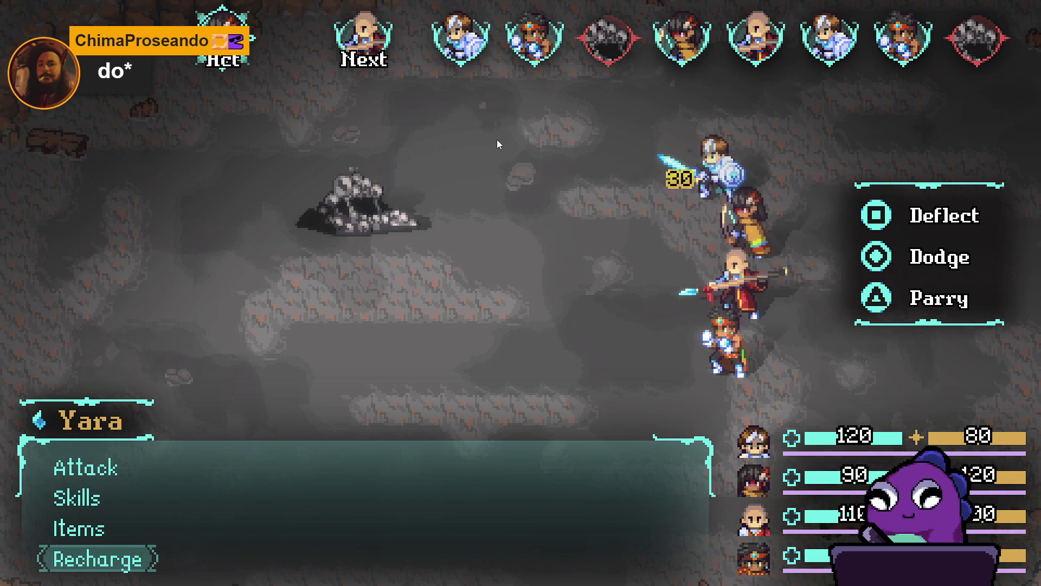
{"action": "key", "text": "Return"}
{"action": "key", "text": "Up"}
{"action": "key", "text": "Return"}
{"action": "key", "text": "Up"}
{"action": "key", "text": "Return"}
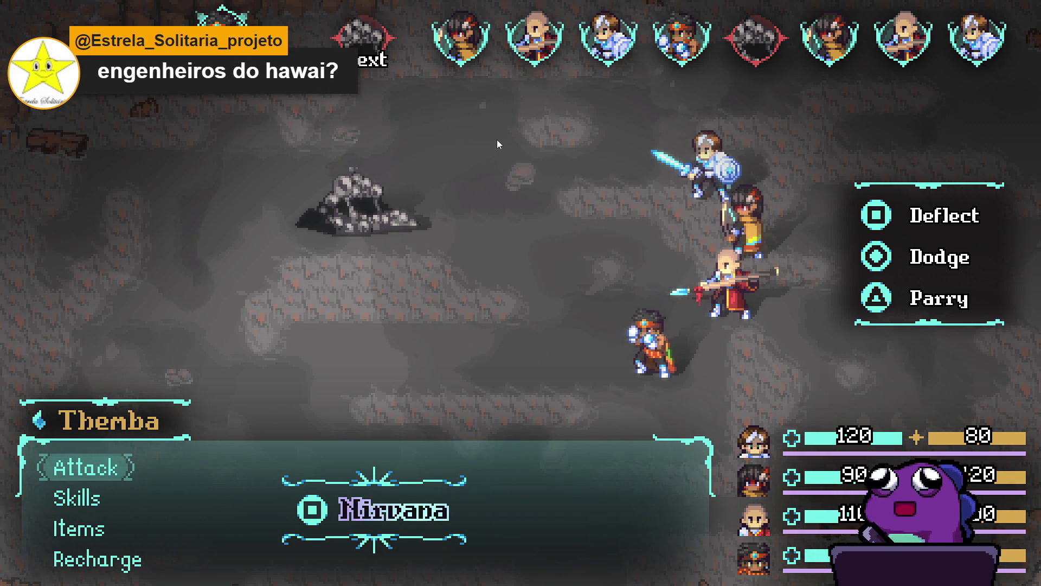
Have Themba unleash Stonefist Barrage on the enemy from his Skills list.
{"action": "key", "text": "Down"}
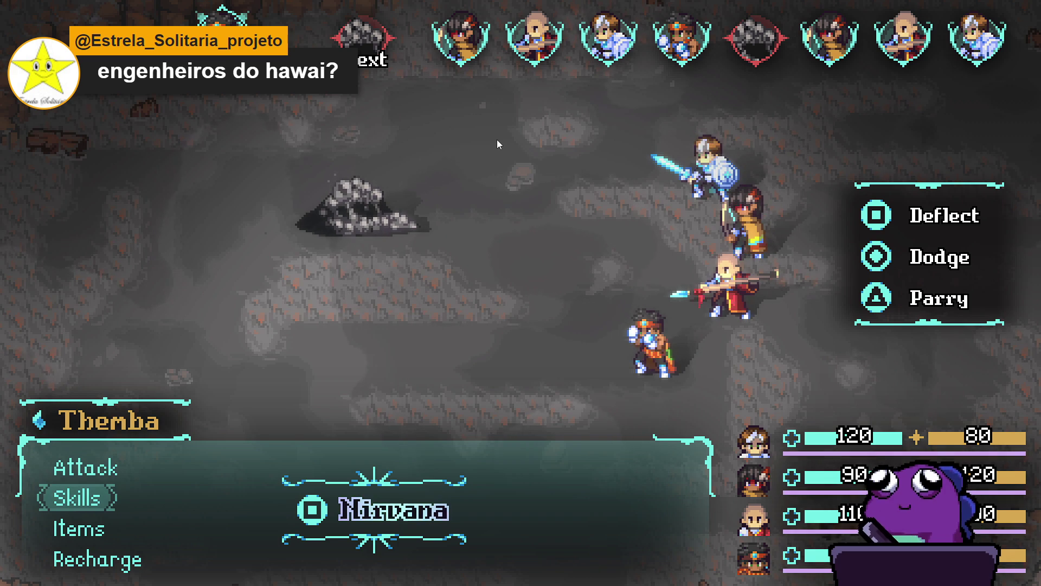
{"action": "key", "text": "Return"}
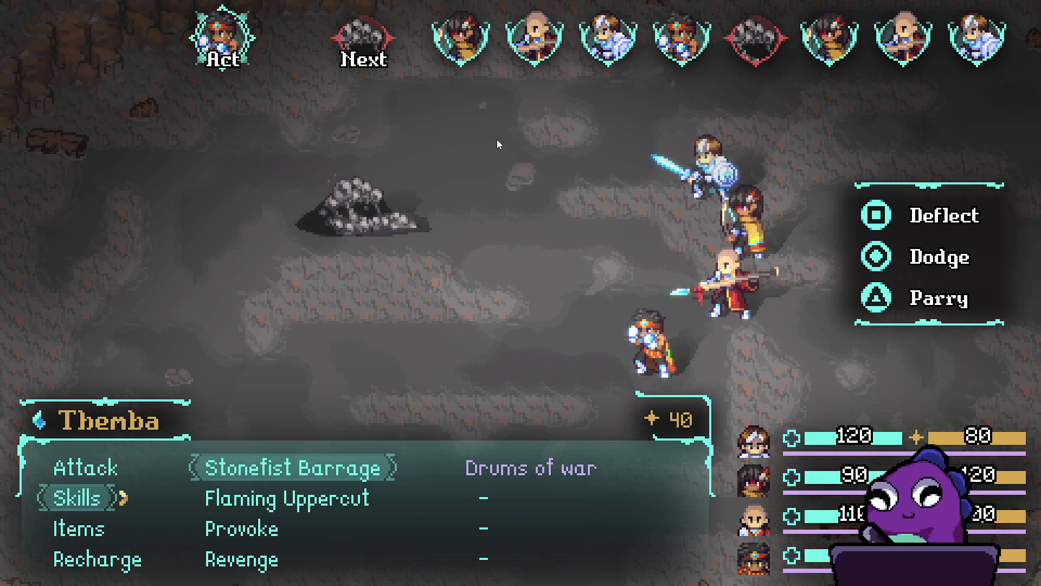
{"action": "key", "text": "Return"}
{"action": "key", "text": "Return"}
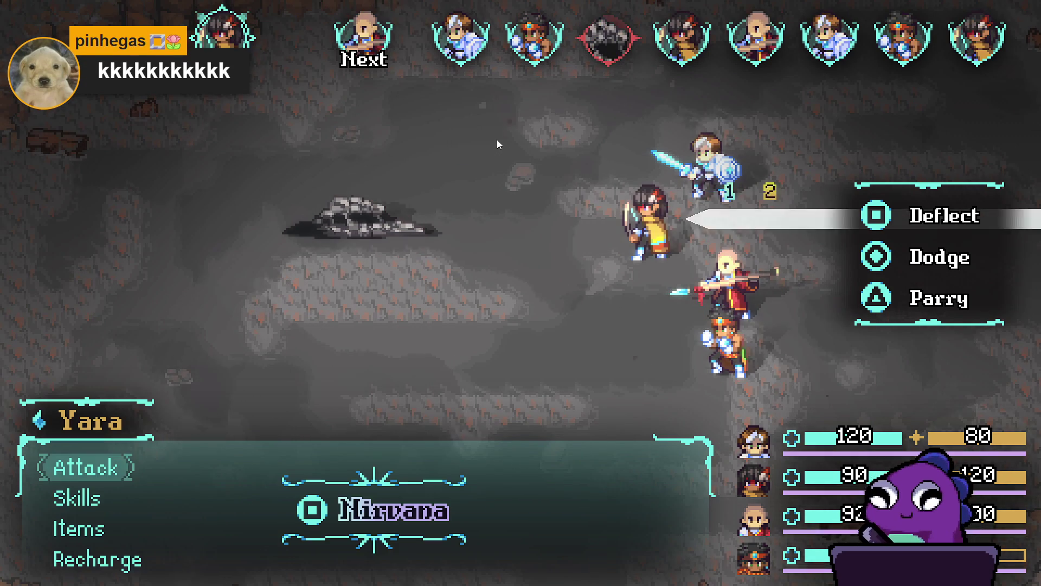
Choose Recharge for Yara, the next party member and Sam.
{"action": "key", "text": "Up"}
{"action": "key", "text": "Return"}
{"action": "key", "text": "Up"}
{"action": "key", "text": "Return"}
{"action": "key", "text": "Up"}
{"action": "key", "text": "Return"}
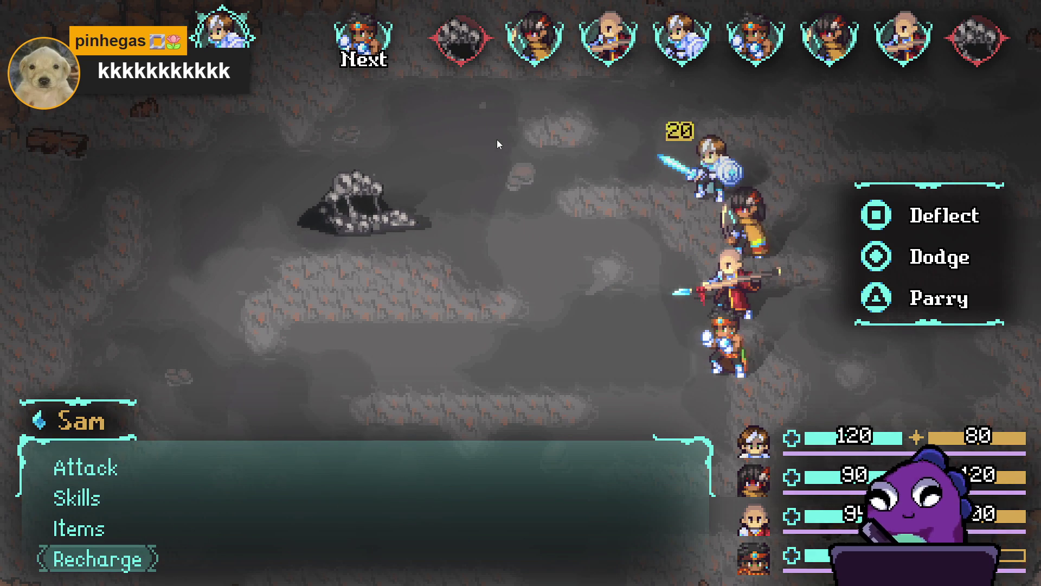
Select Stonefist Barrage for Themba again and confirm the enemy target.
{"action": "key", "text": "Down"}
{"action": "key", "text": "Down"}
{"action": "key", "text": "Up"}
{"action": "key", "text": "Return"}
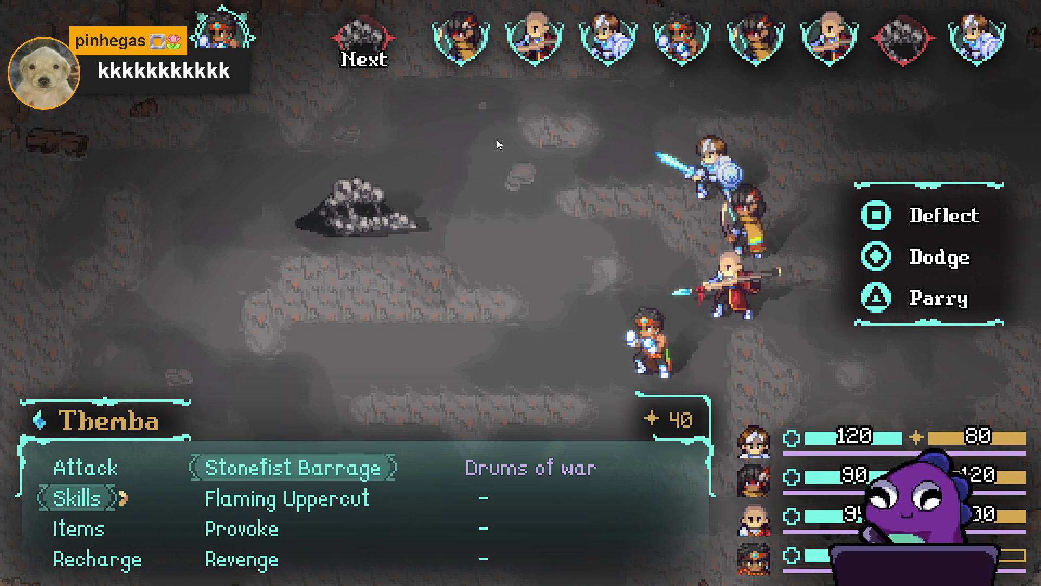
{"action": "key", "text": "Return"}
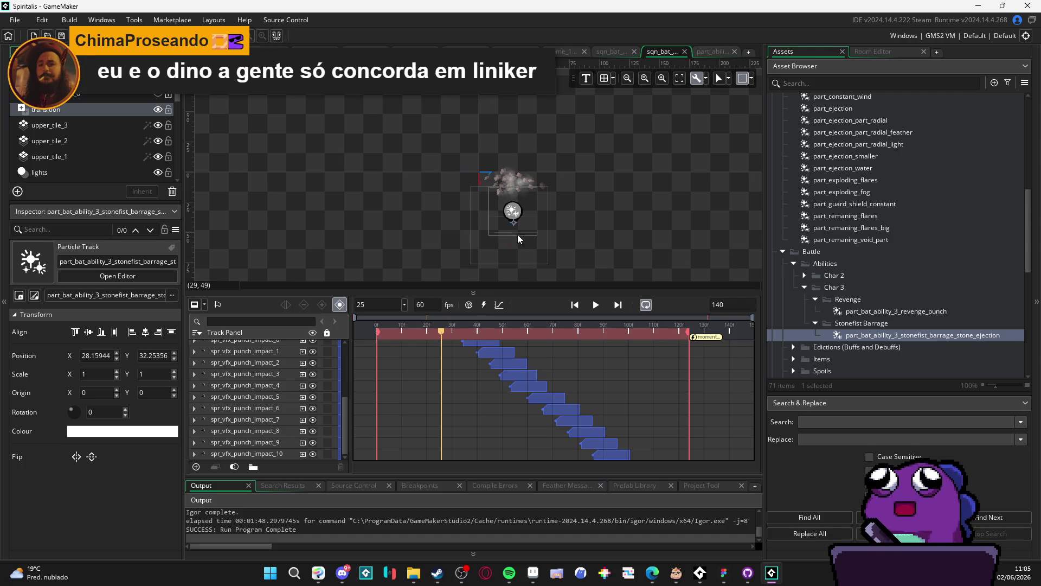
Deselect the particle track, play and pause the sequence preview, then replay and stop it with Space.
{"action": "left_click", "coordinate": [488, 214]}
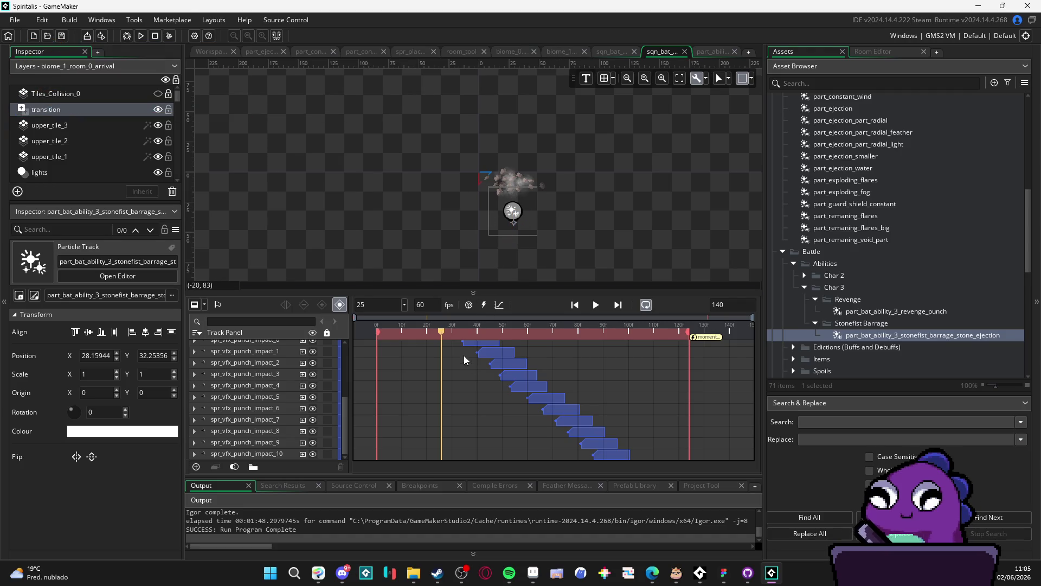
{"action": "left_click", "coordinate": [602, 304]}
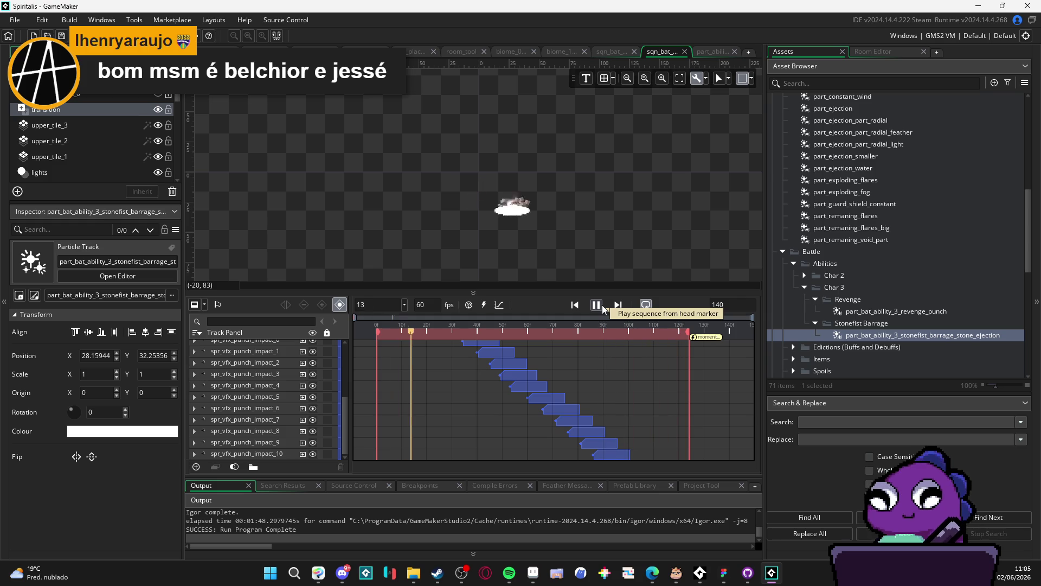
{"action": "left_click", "coordinate": [602, 304]}
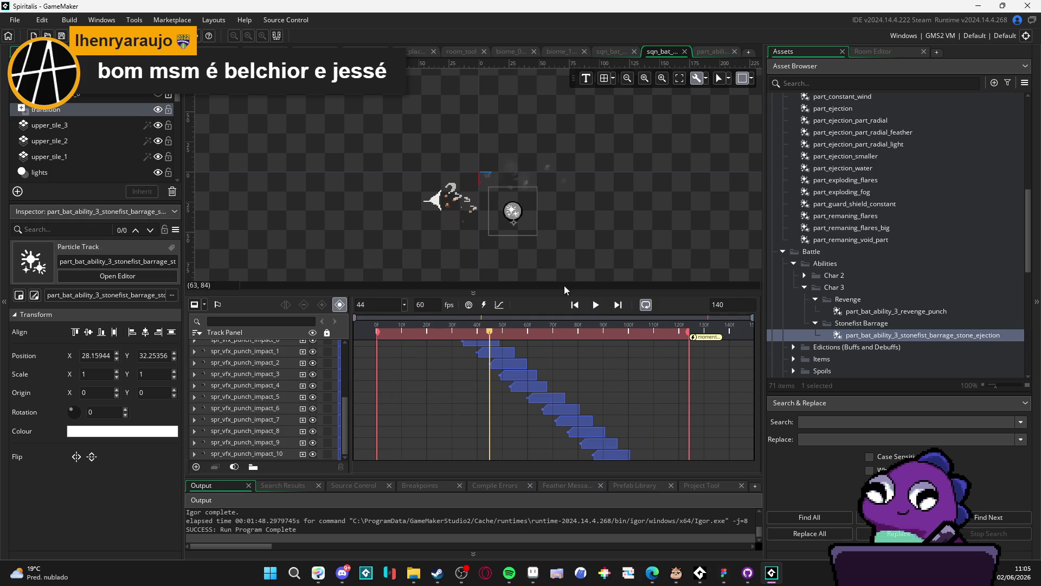
{"action": "key", "text": "space"}
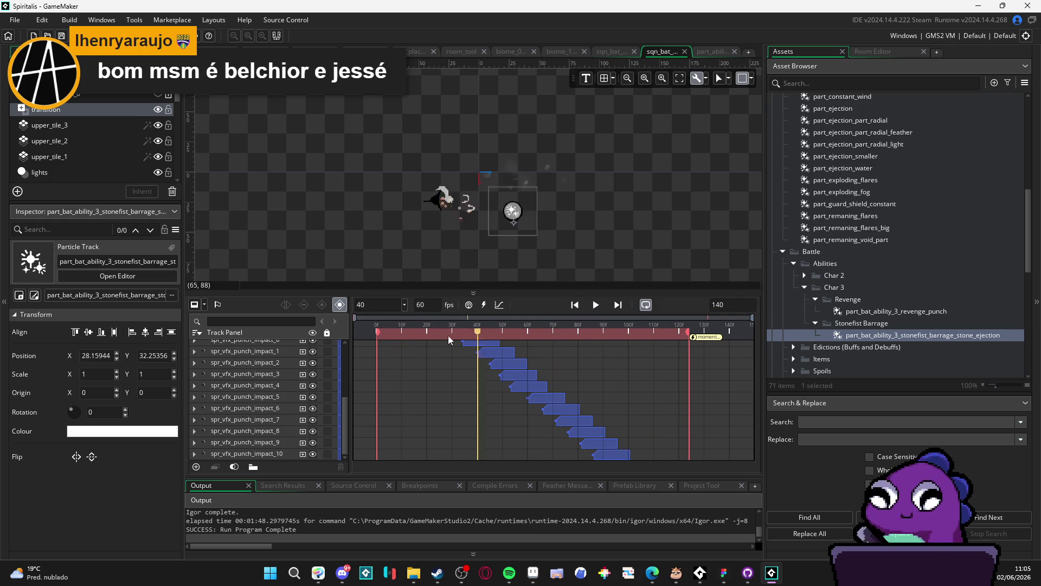
{"action": "key", "text": "space"}
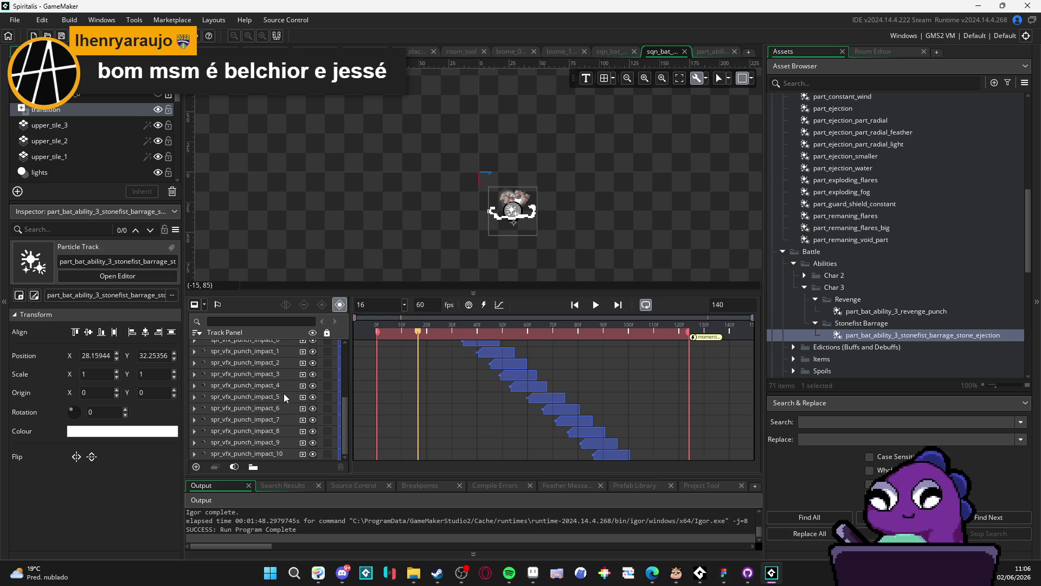
{"action": "scroll", "coordinate": [284, 393], "scroll_direction": "up", "scroll_amount": 3}
At frame 11, select the part_exploding_fog and stonefist barrage particle tracks and drag them lower.
{"action": "left_click", "coordinate": [255, 401]}
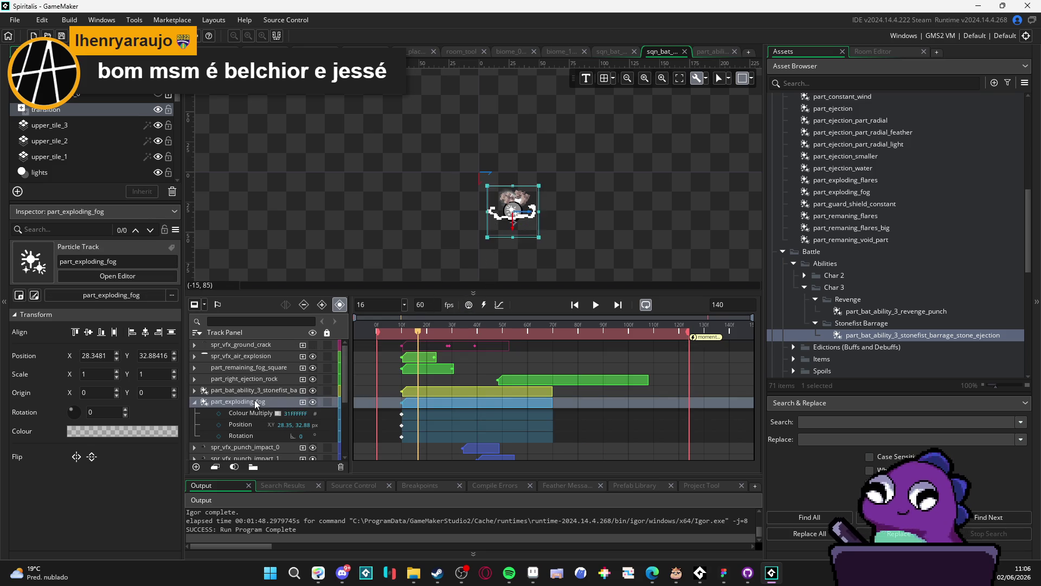
{"action": "left_click_drag", "start_coordinate": [420, 335], "coordinate": [406, 333]}
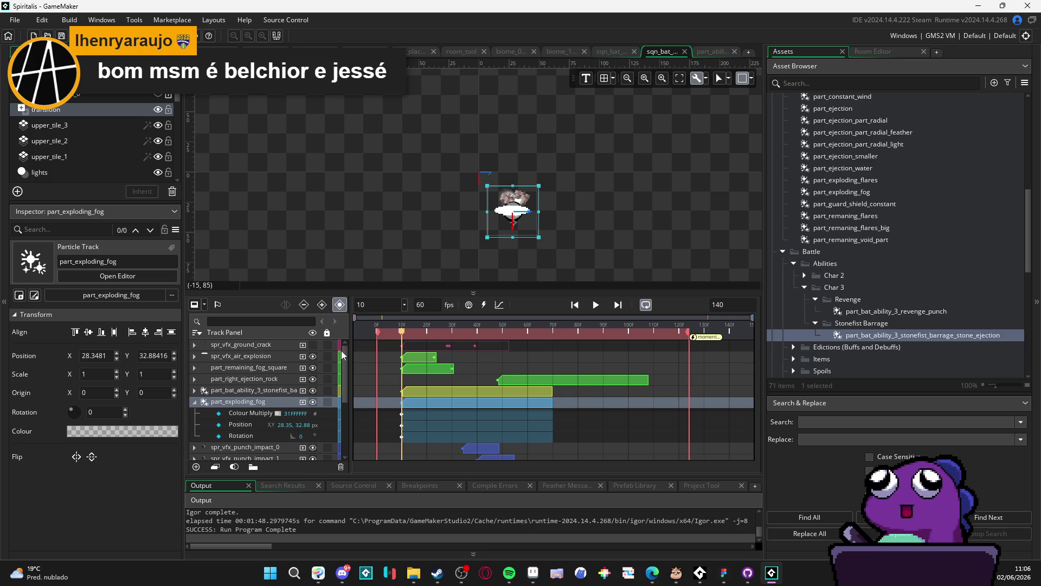
{"action": "left_click", "coordinate": [196, 402]}
{"action": "left_click", "coordinate": [230, 391], "text": "ctrl"}
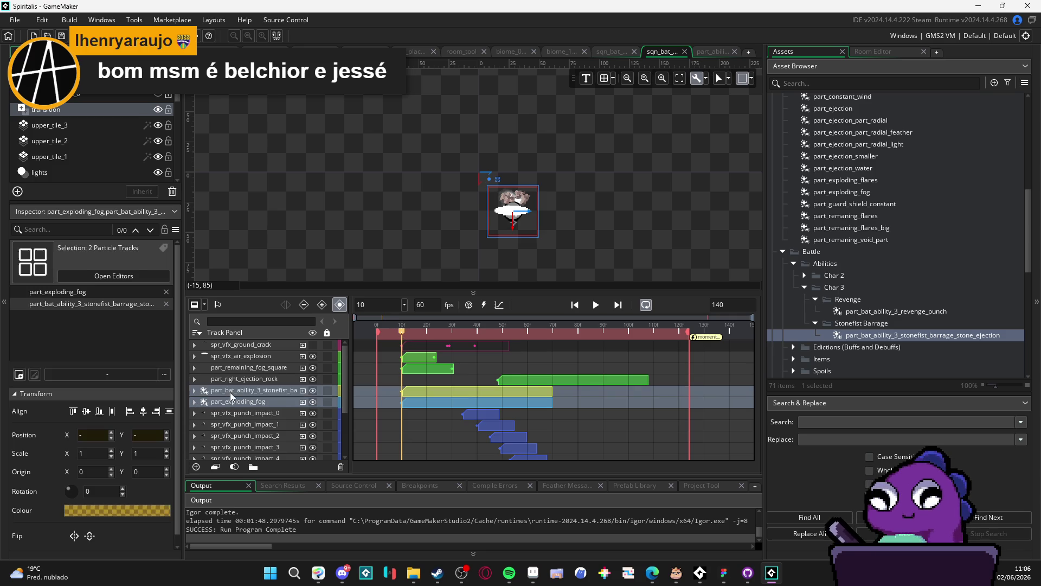
{"action": "left_click_drag", "start_coordinate": [517, 234], "coordinate": [515, 249]}
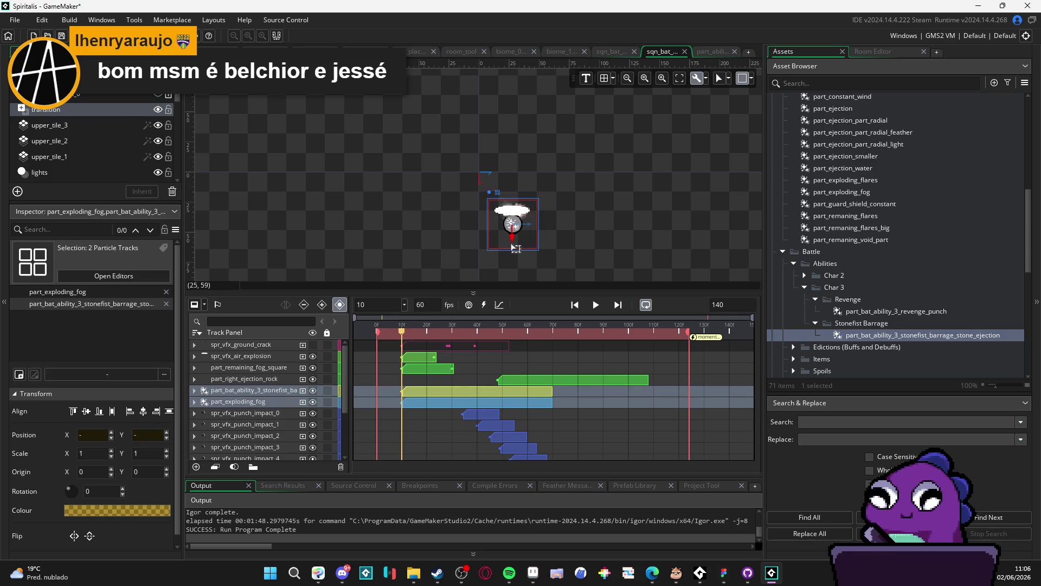
Preview the sequence from frame 88, then dismiss Spotify to return to GameMaker.
{"action": "left_click", "coordinate": [255, 356]}
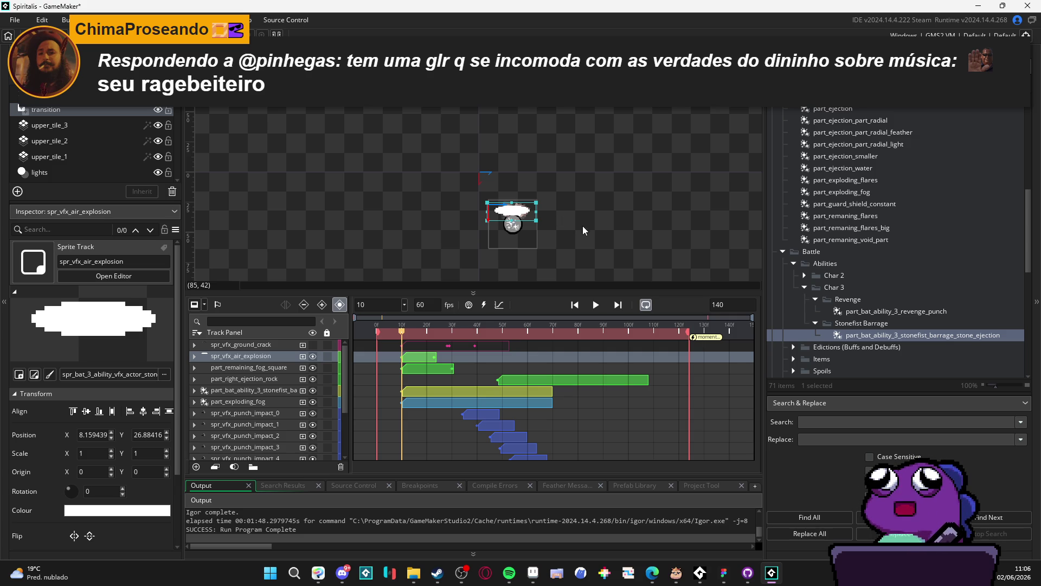
{"action": "left_click", "coordinate": [598, 329]}
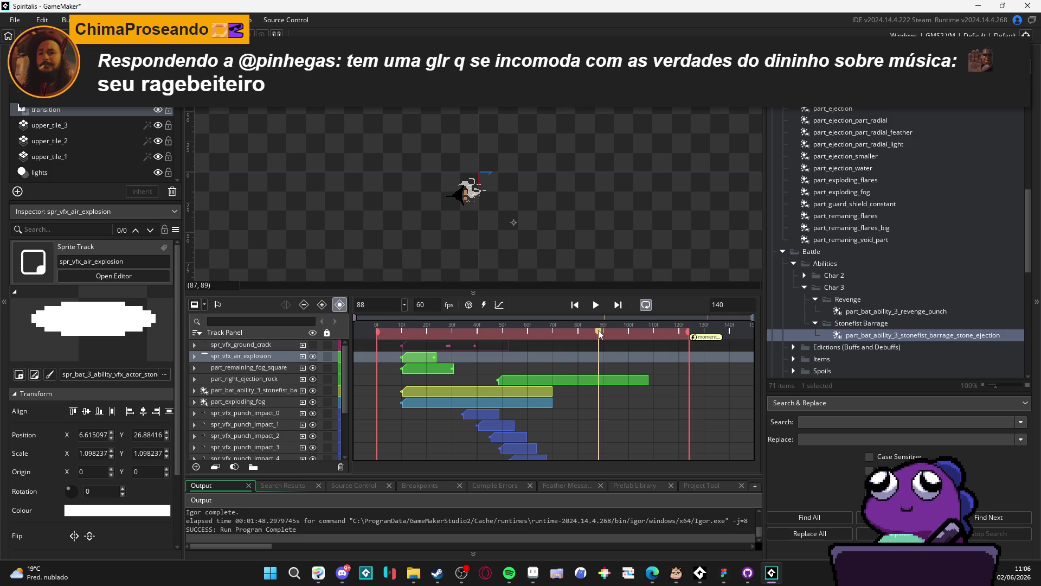
{"action": "key", "text": "Return"}
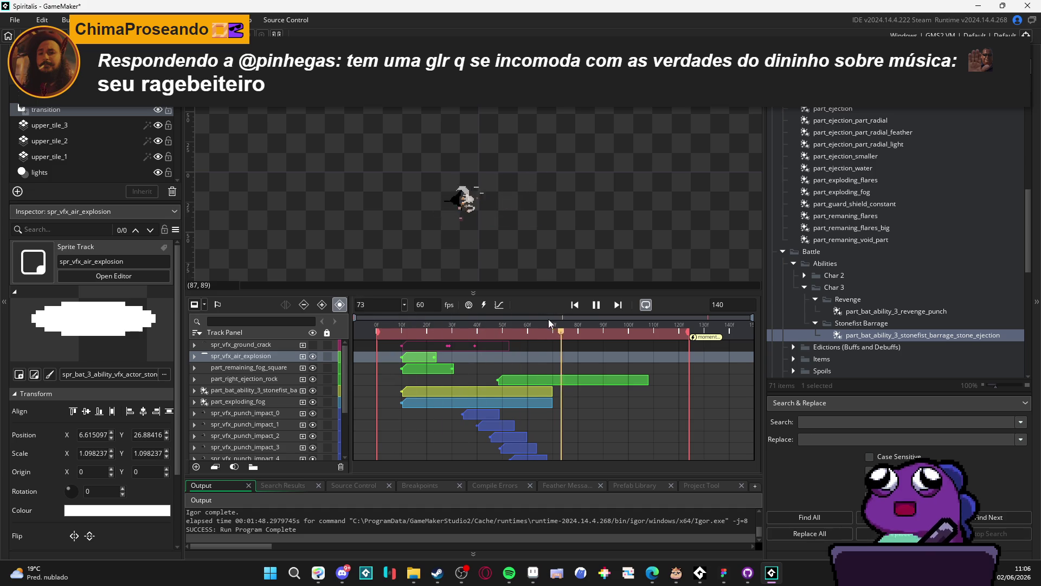
{"action": "key", "text": "Return"}
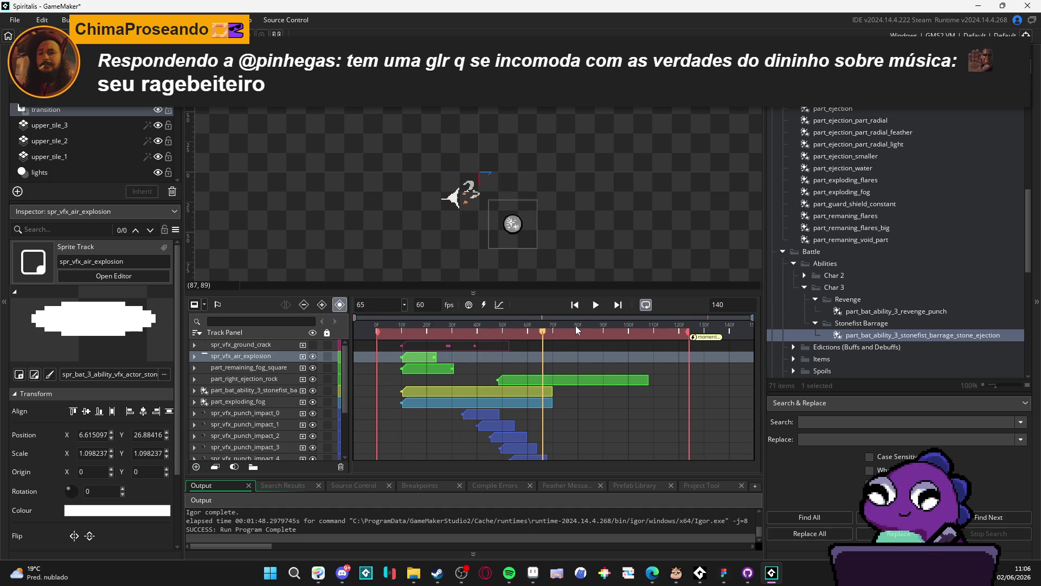
{"action": "left_click", "coordinate": [520, 574]}
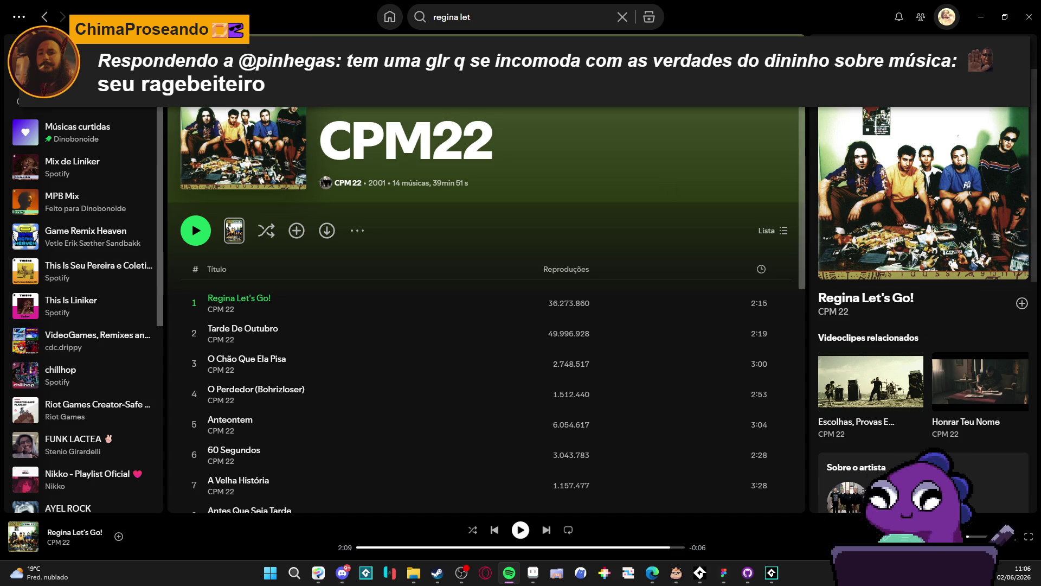
{"action": "left_click", "coordinate": [983, 12]}
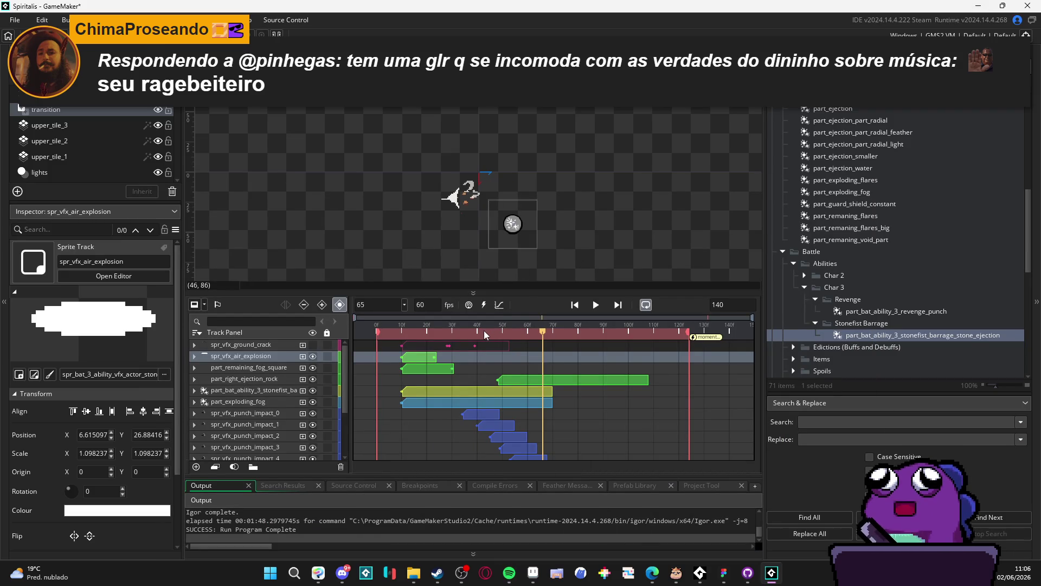
{"action": "key", "text": "space"}
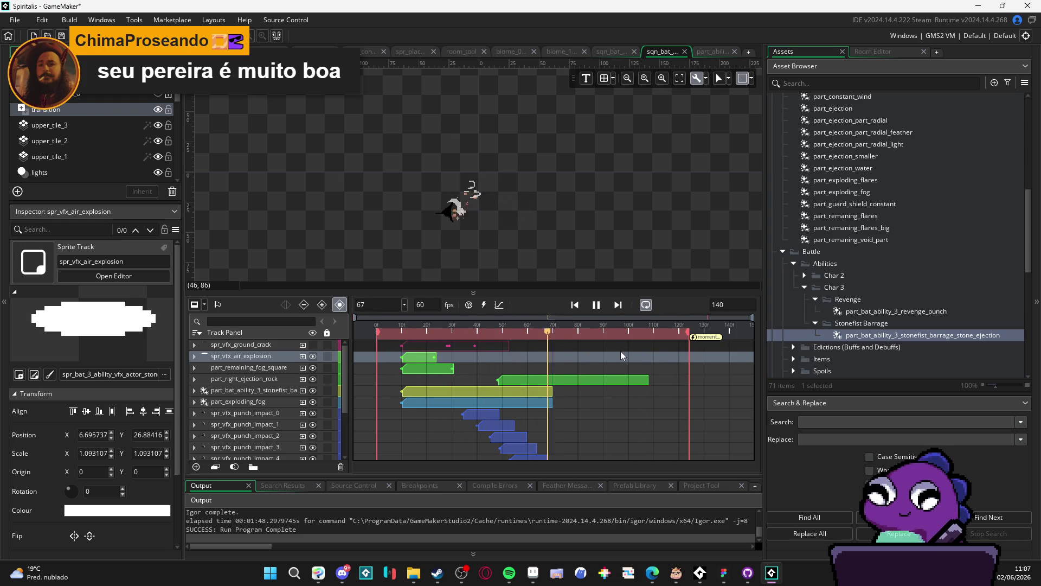
{"action": "key", "text": "space"}
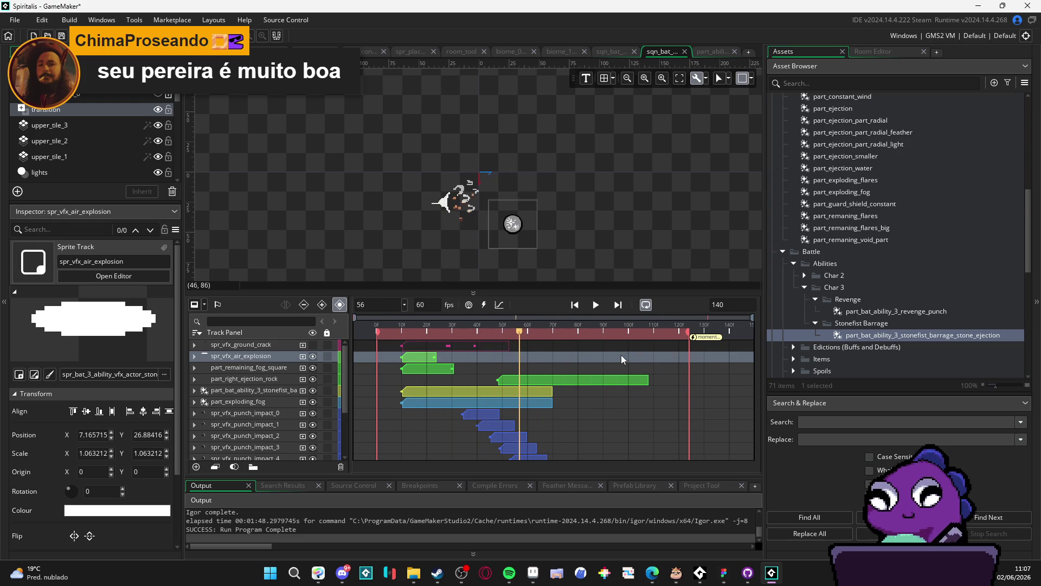
{"action": "key", "text": "space"}
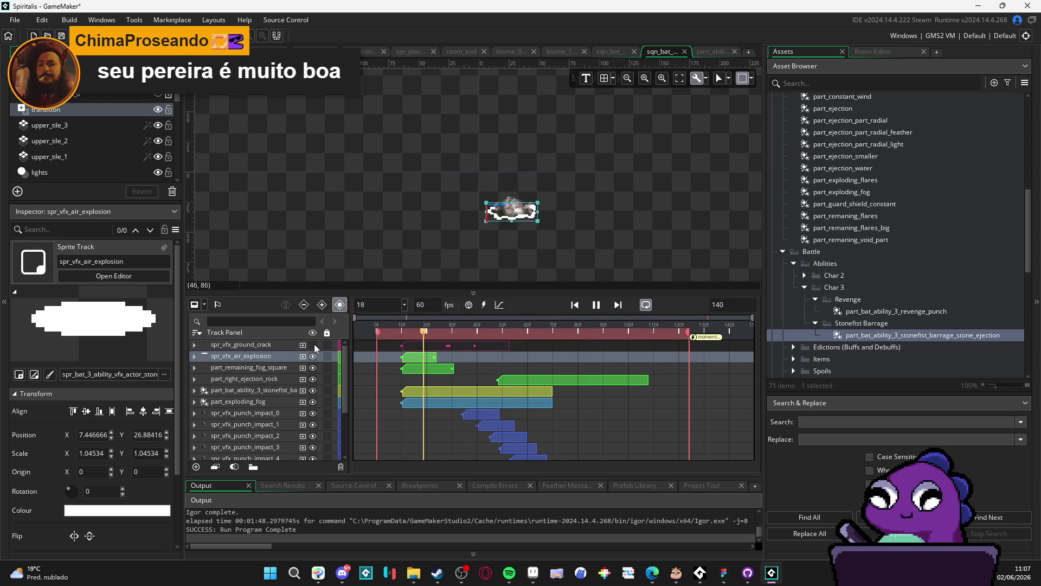
{"action": "key", "text": "space"}
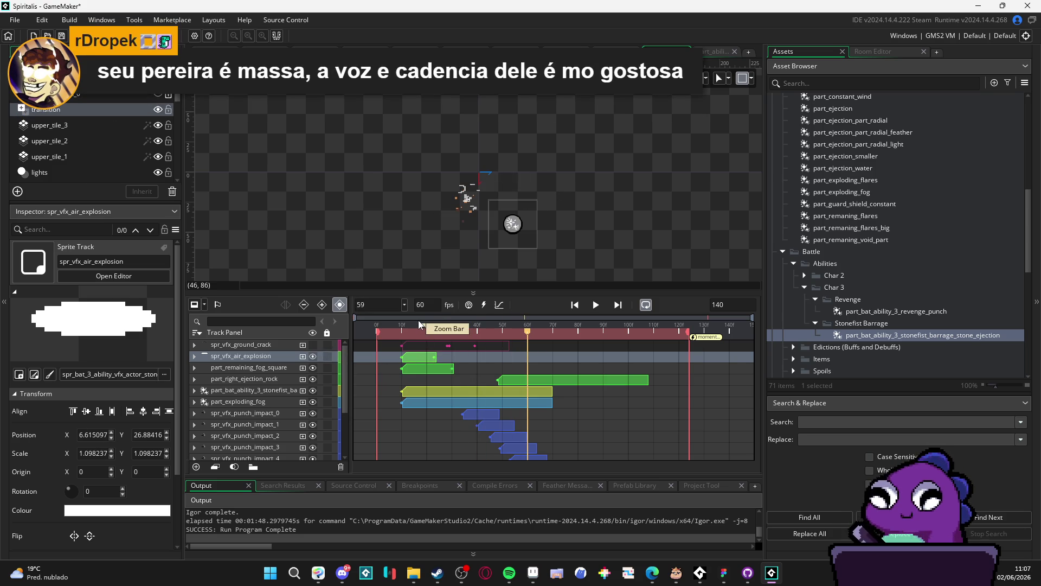
{"action": "key", "text": "space"}
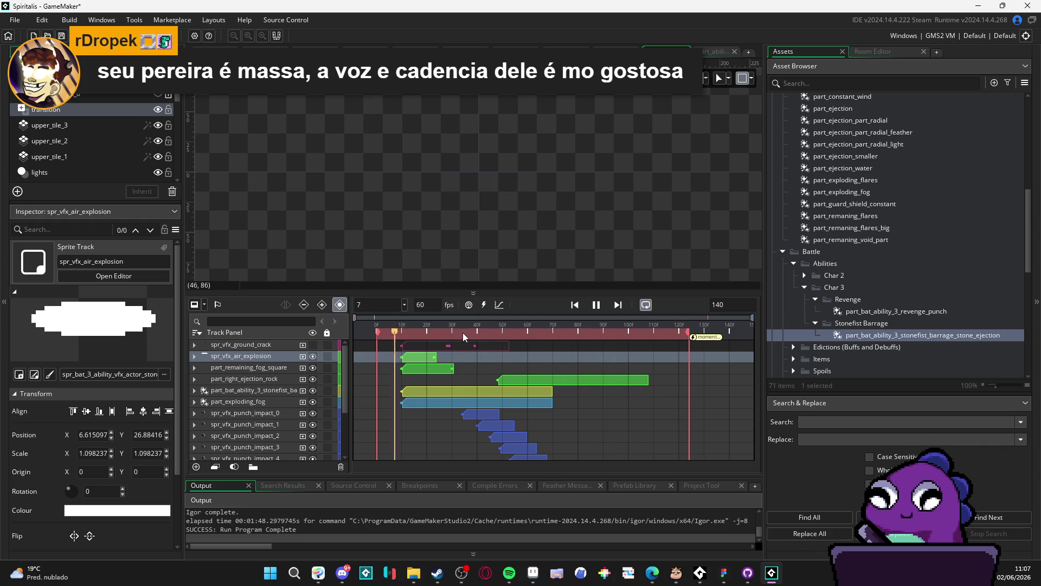
{"action": "key", "text": "space"}
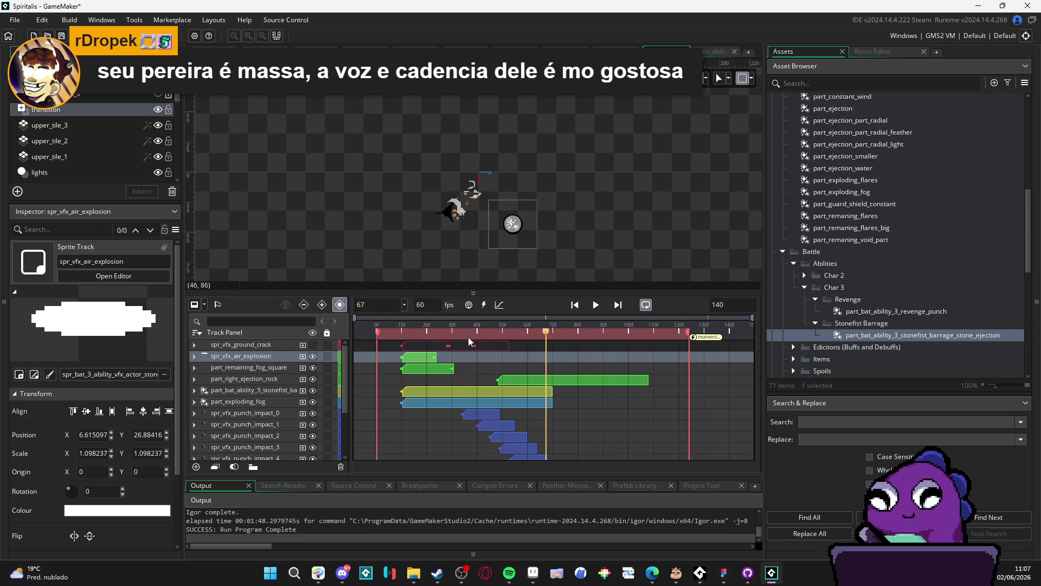
{"action": "key", "text": "Home"}
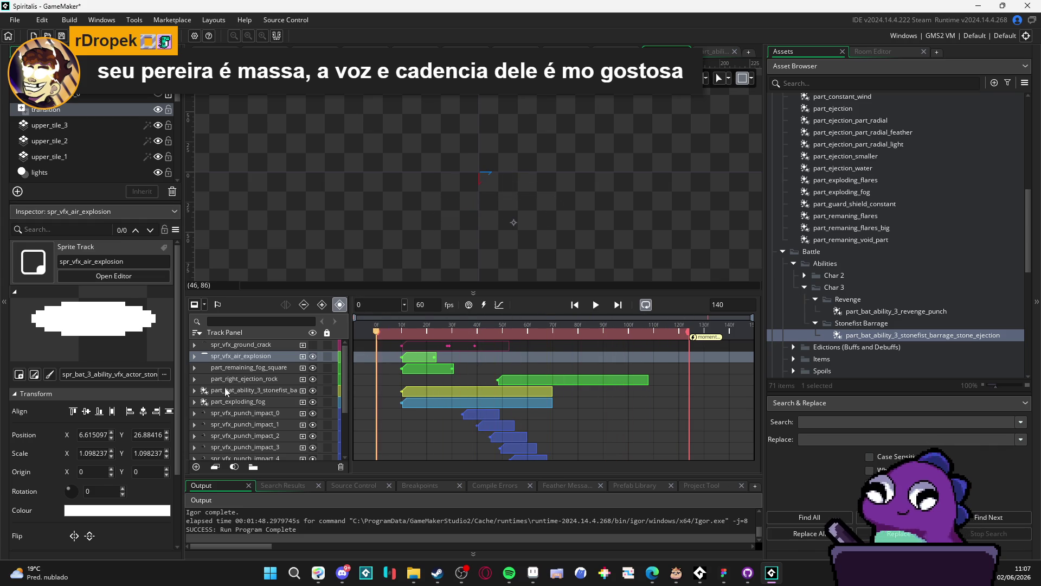
Expand both particle tracks, check their positions at frame 10, then save and run the game with F5.
{"action": "left_click", "coordinate": [195, 391]}
{"action": "left_click", "coordinate": [194, 414]}
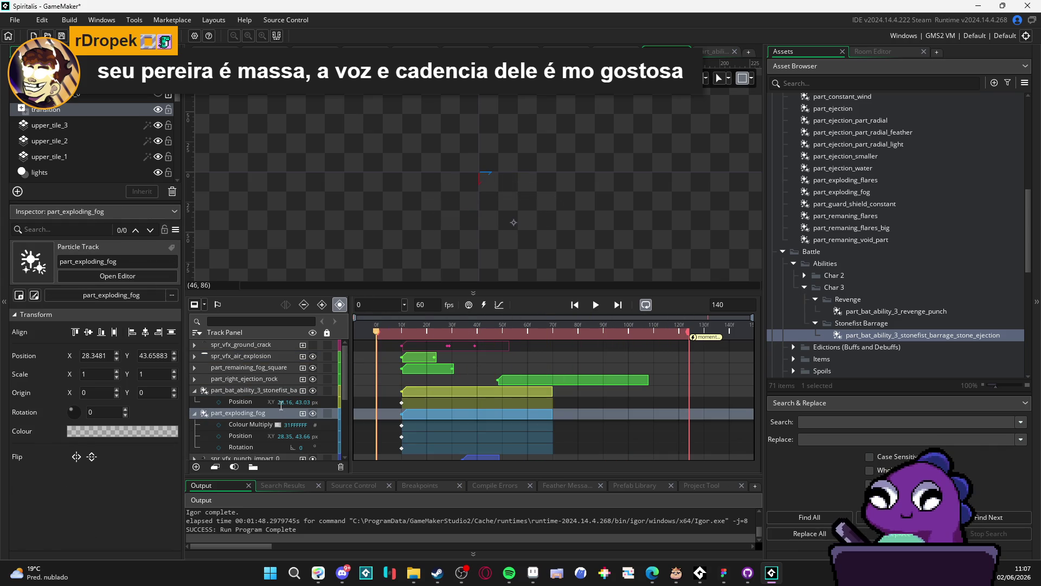
{"action": "left_click_drag", "start_coordinate": [460, 337], "coordinate": [405, 334]}
{"action": "scroll", "coordinate": [274, 381], "scroll_direction": "down", "scroll_amount": 5}
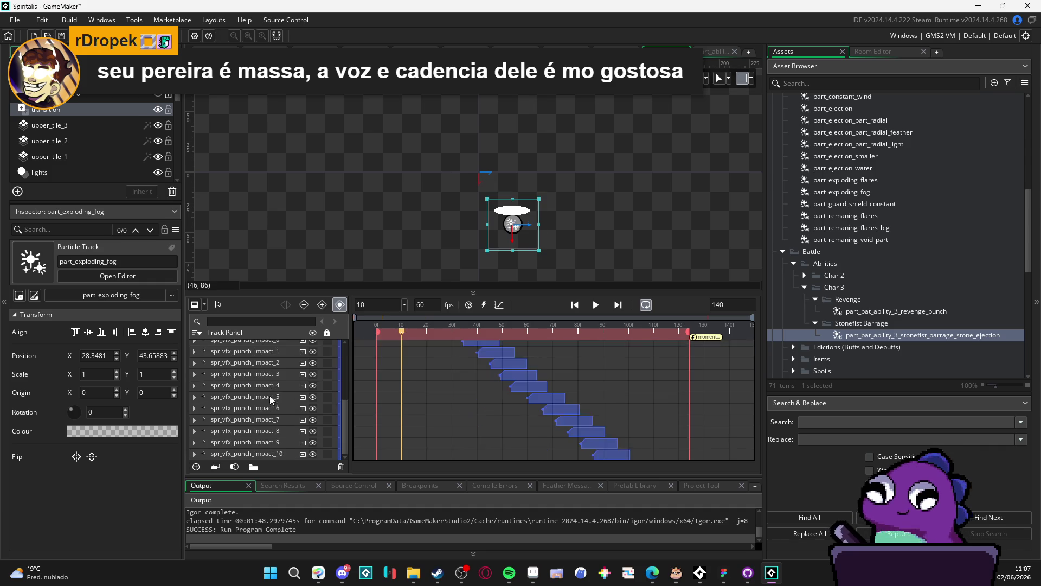
{"action": "scroll", "coordinate": [269, 396], "scroll_direction": "up", "scroll_amount": 5}
{"action": "left_click", "coordinate": [249, 353]}
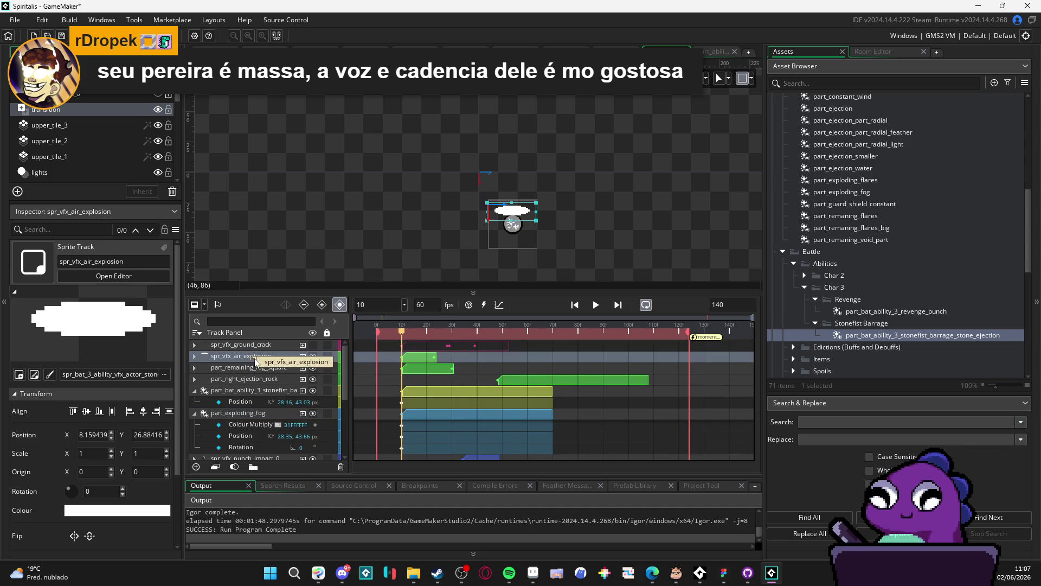
{"action": "left_click", "coordinate": [247, 392]}
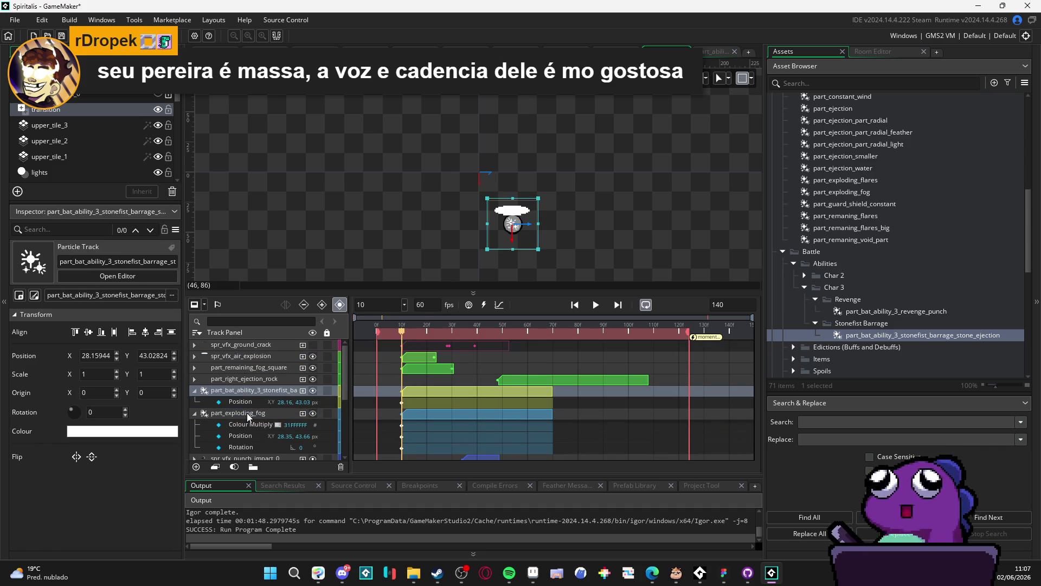
{"action": "left_click", "coordinate": [248, 414]}
{"action": "key", "text": "F5"}
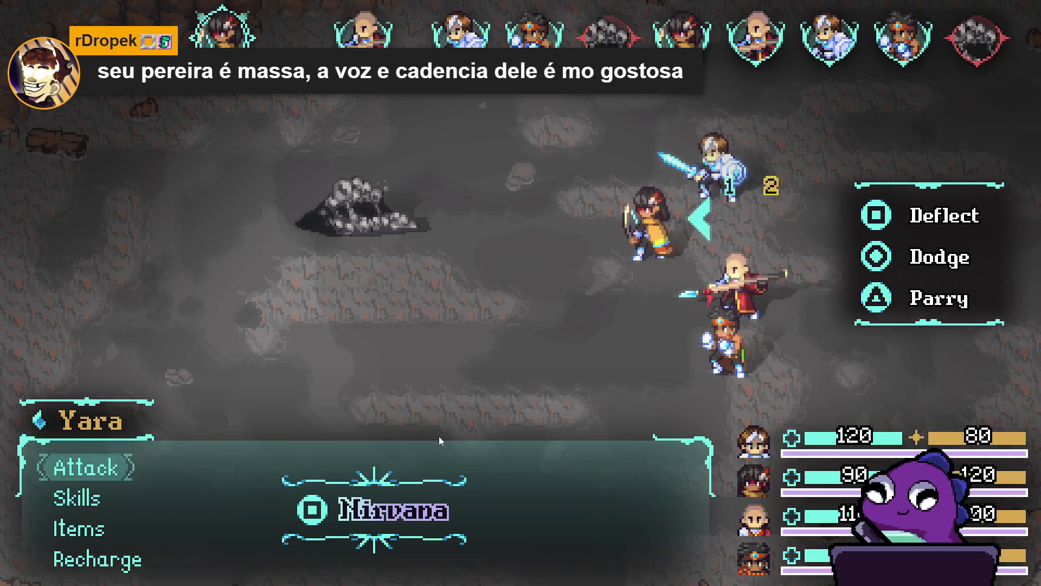
Choose Recharge for Yara and the next party members to pass the turn to Themba.
{"action": "key", "text": "Up"}
{"action": "key", "text": "Return"}
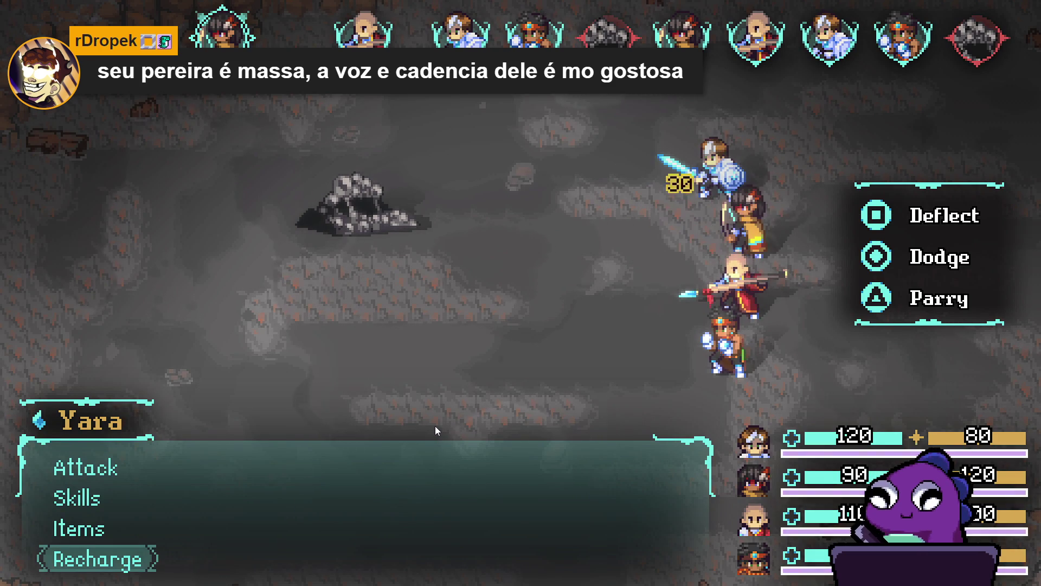
{"action": "key", "text": "Up"}
{"action": "key", "text": "Return"}
{"action": "key", "text": "Up"}
{"action": "key", "text": "Return"}
Have Themba cast Stonefist Barrage on the enemy blob.
{"action": "key", "text": "Down"}
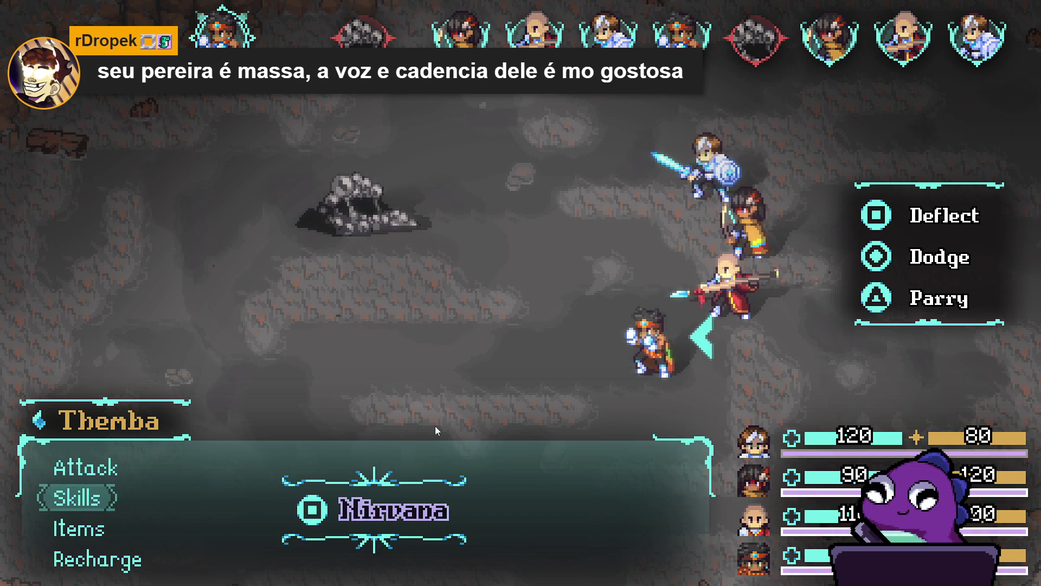
{"action": "key", "text": "Return"}
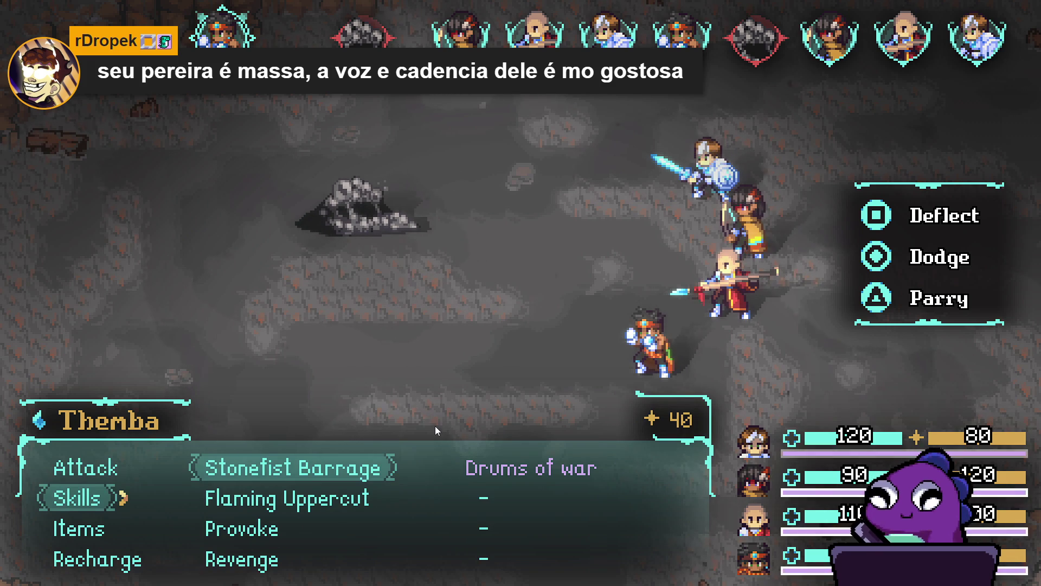
{"action": "key", "text": "Return"}
{"action": "key", "text": "Return"}
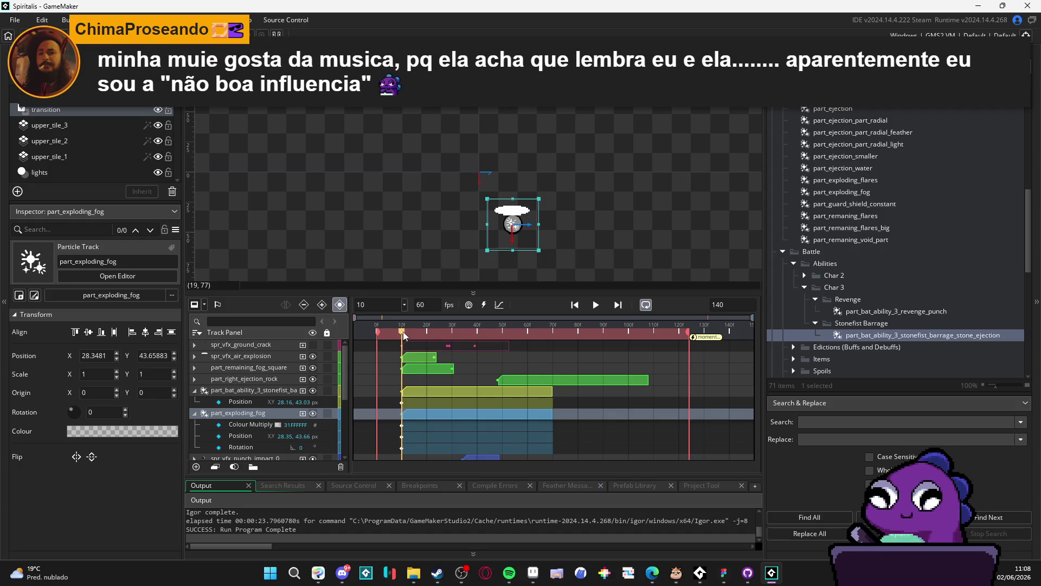
Select the stonefist and part_exploding_fog tracks, reposition them on the canvas, then play and stop the preview.
{"action": "left_click", "coordinate": [194, 390]}
{"action": "left_click", "coordinate": [195, 401]}
{"action": "left_click", "coordinate": [217, 389], "text": "ctrl"}
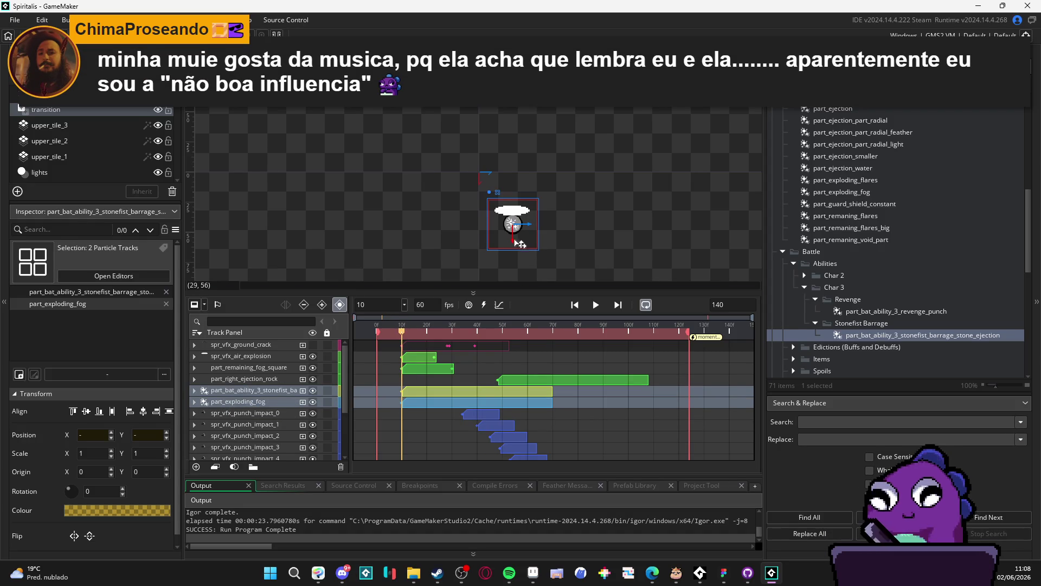
{"action": "left_click", "coordinate": [515, 248]}
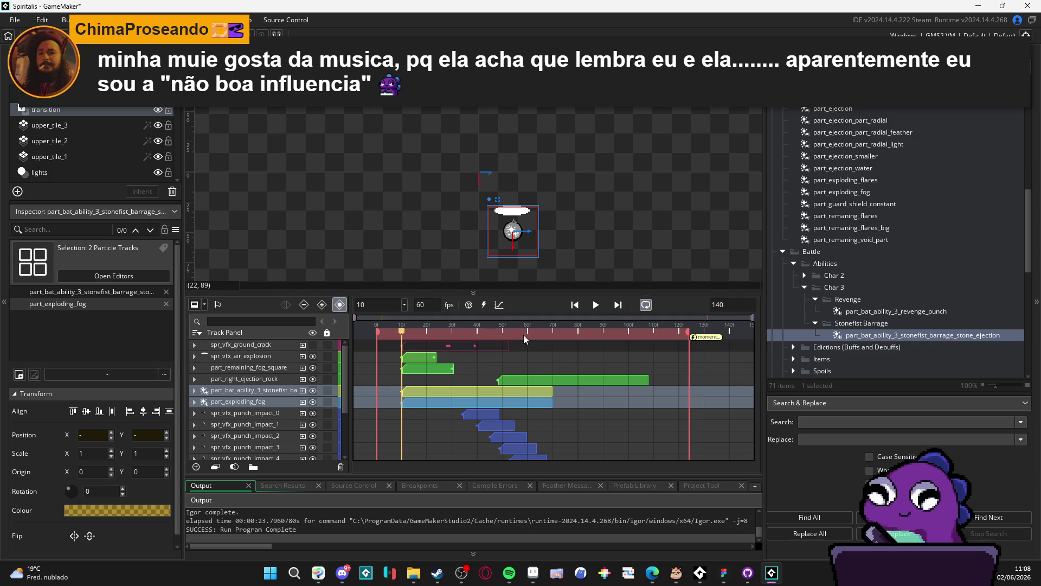
{"action": "left_click", "coordinate": [596, 305]}
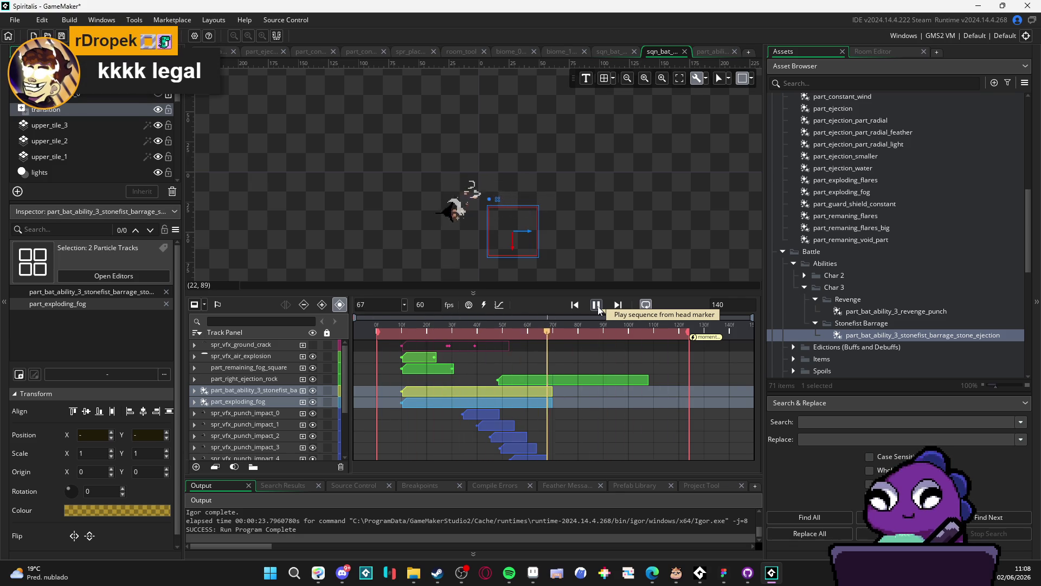
{"action": "left_click", "coordinate": [596, 304]}
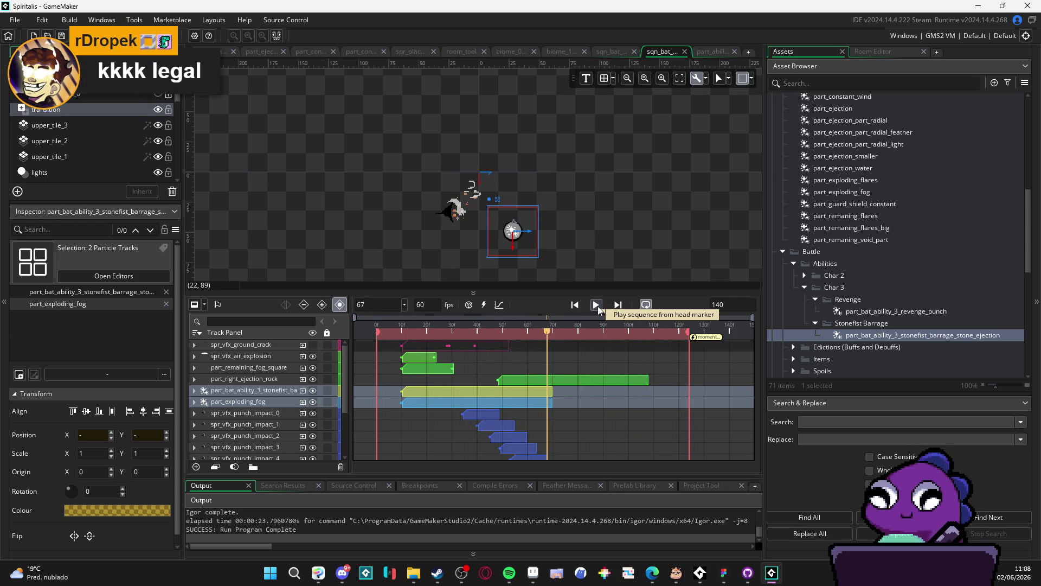
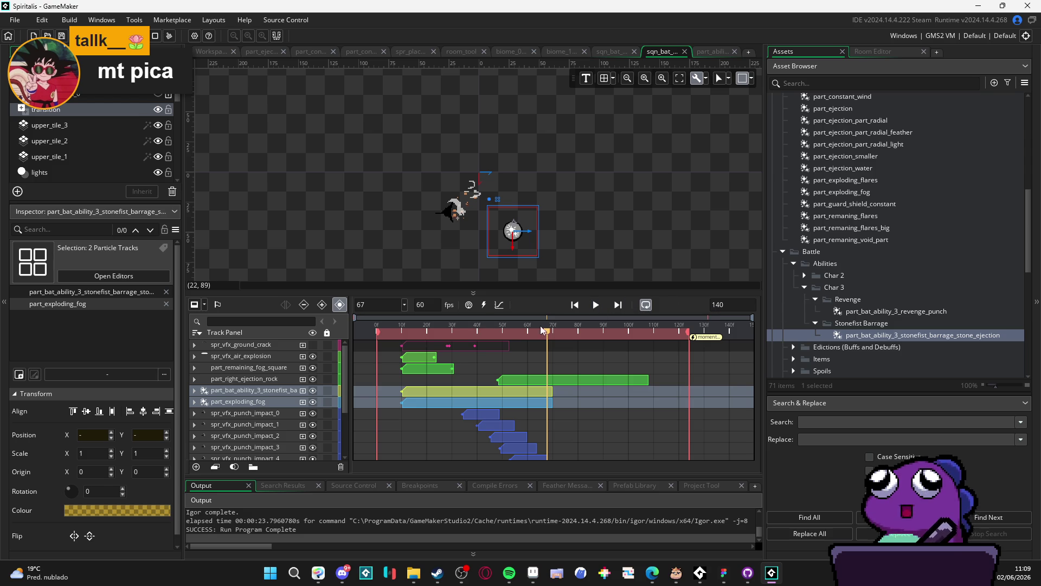
Preview the Stonefist Barrage particle sequence in the timeline, then build and run the game with F5.
{"action": "key", "text": "space"}
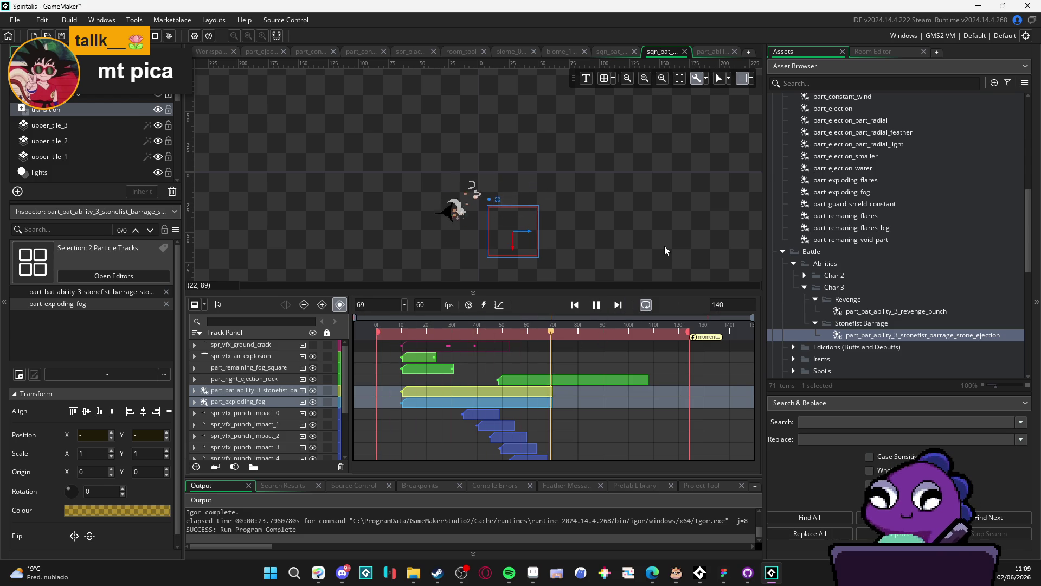
{"action": "left_click", "coordinate": [665, 247]}
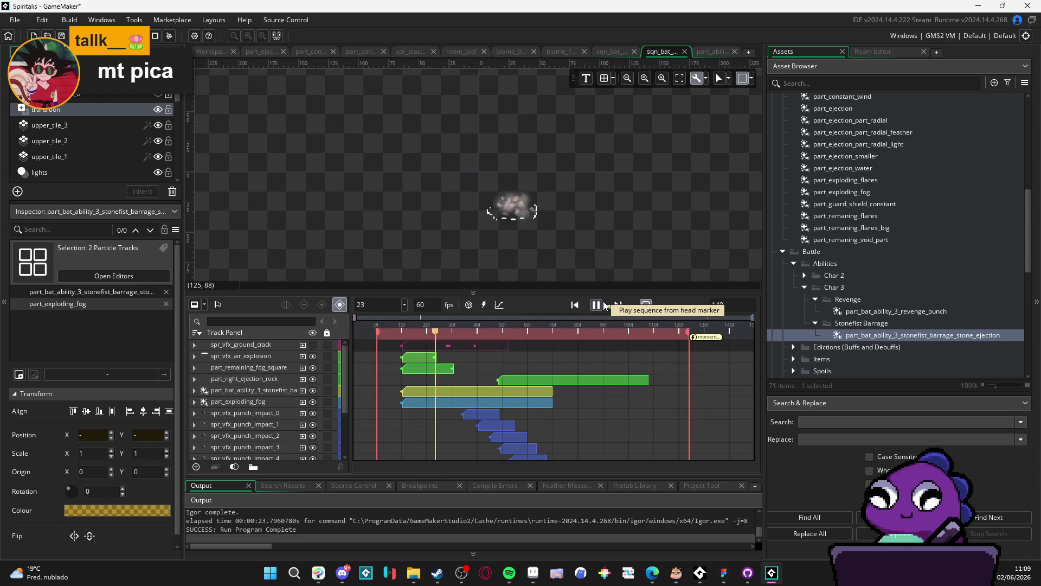
{"action": "left_click", "coordinate": [597, 305]}
{"action": "key", "text": "F5"}
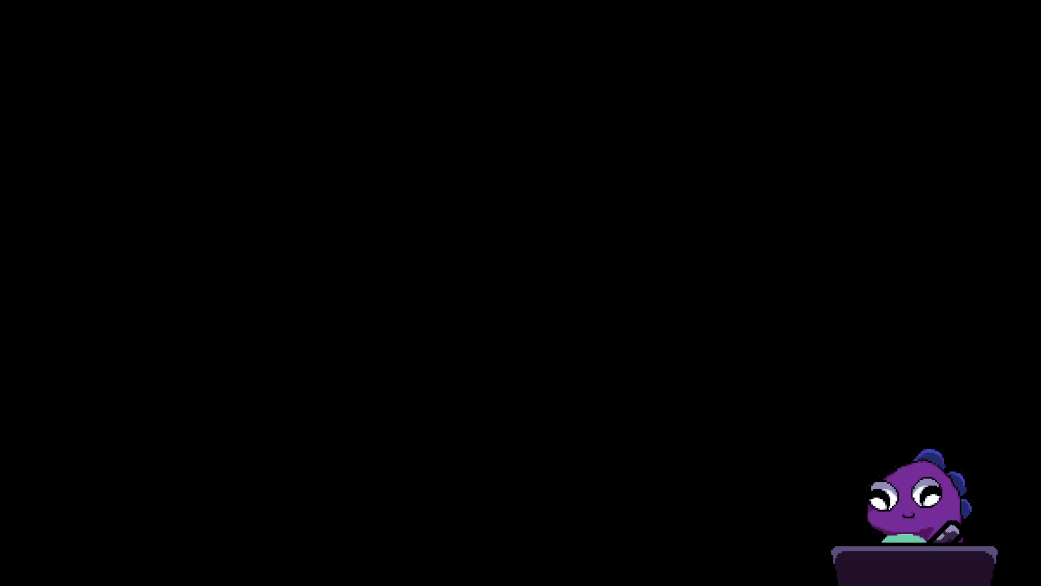
Start the cave battle and have Yara and Zhe Wu use Recharge.
{"action": "key", "text": "Up"}
{"action": "key", "text": "Up"}
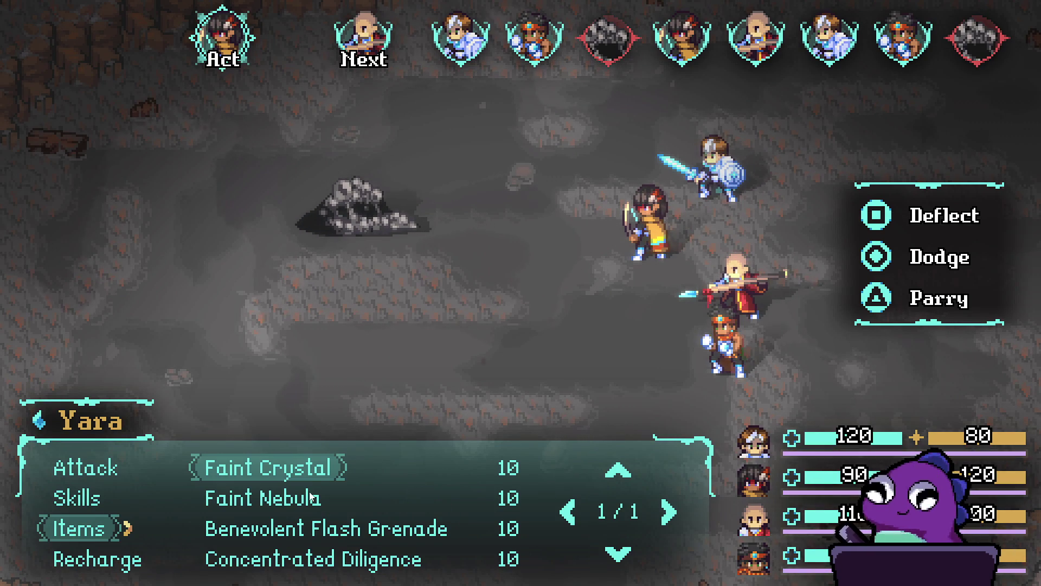
{"action": "key", "text": "Down"}
{"action": "key", "text": "Up"}
{"action": "key", "text": "Up"}
{"action": "key", "text": "Up"}
{"action": "key", "text": "Return"}
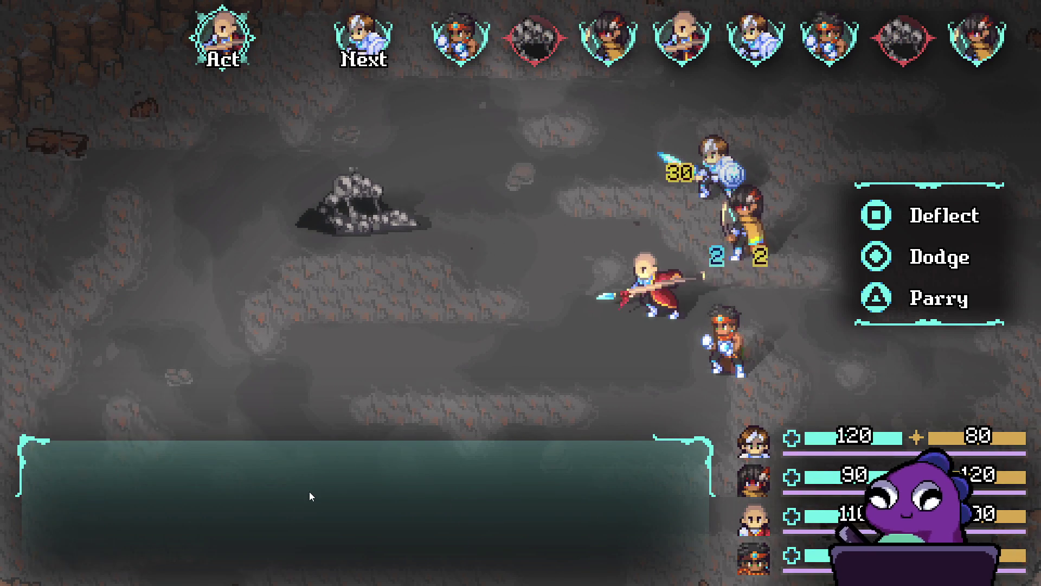
{"action": "key", "text": "Up"}
{"action": "key", "text": "Return"}
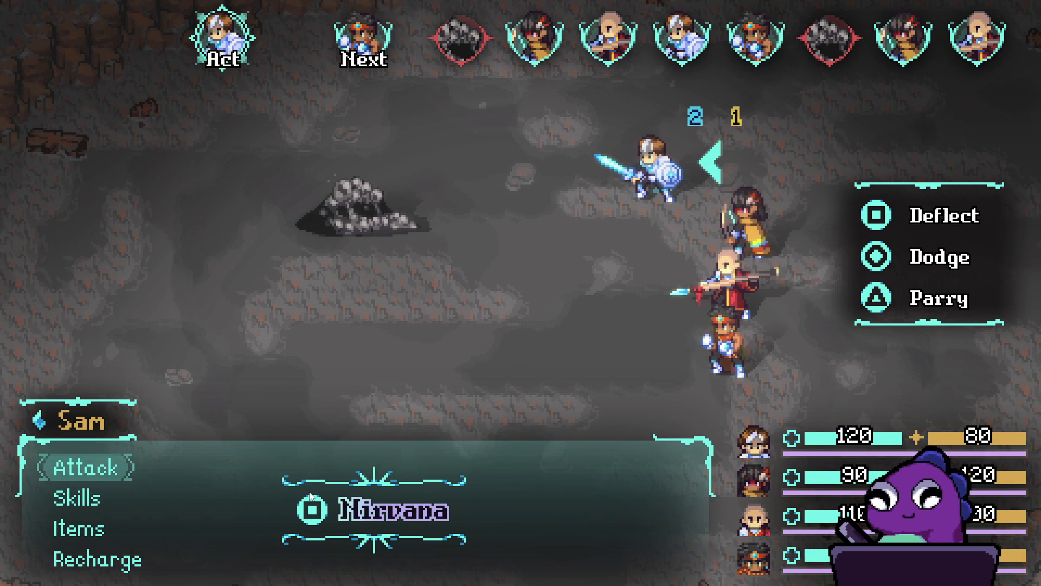
Have Sam use Recharge, then pick Stonefist Barrage from Themba's Skills against the Sloth Blob.
{"action": "key", "text": "Up"}
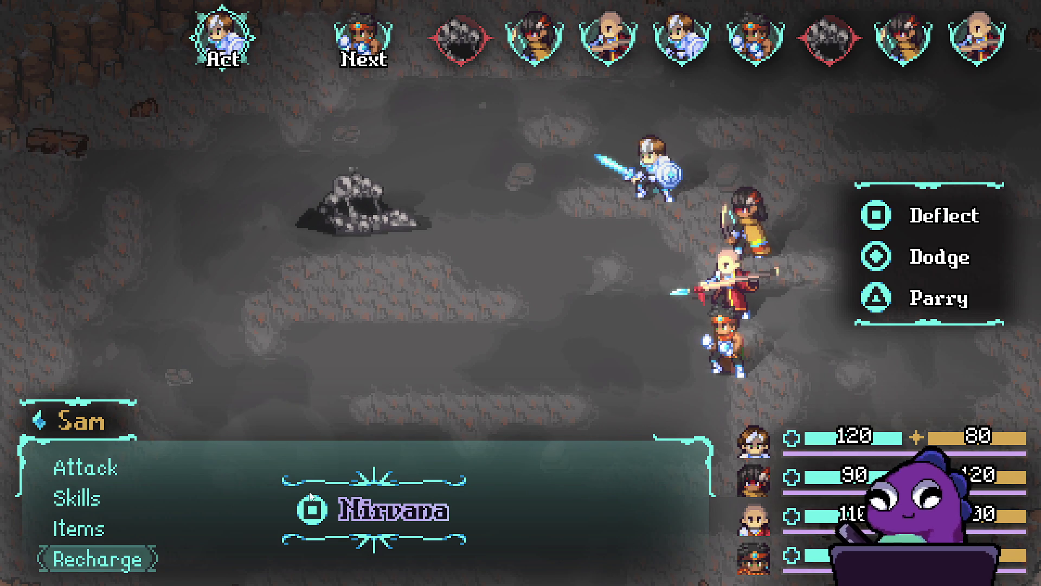
{"action": "key", "text": "Up"}
{"action": "key", "text": "Up"}
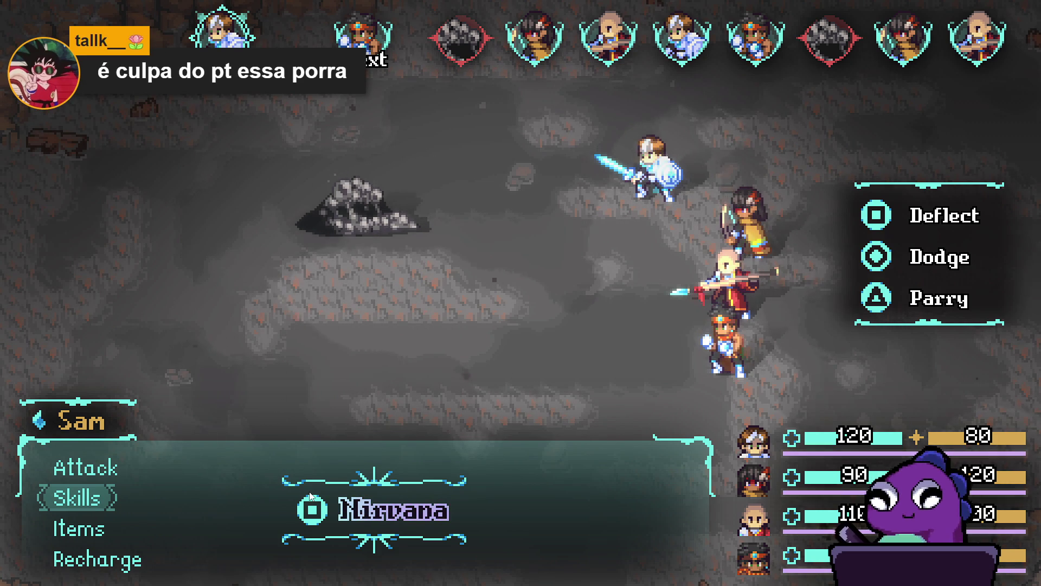
{"action": "key", "text": "Up"}
{"action": "key", "text": "Up"}
{"action": "key", "text": "Return"}
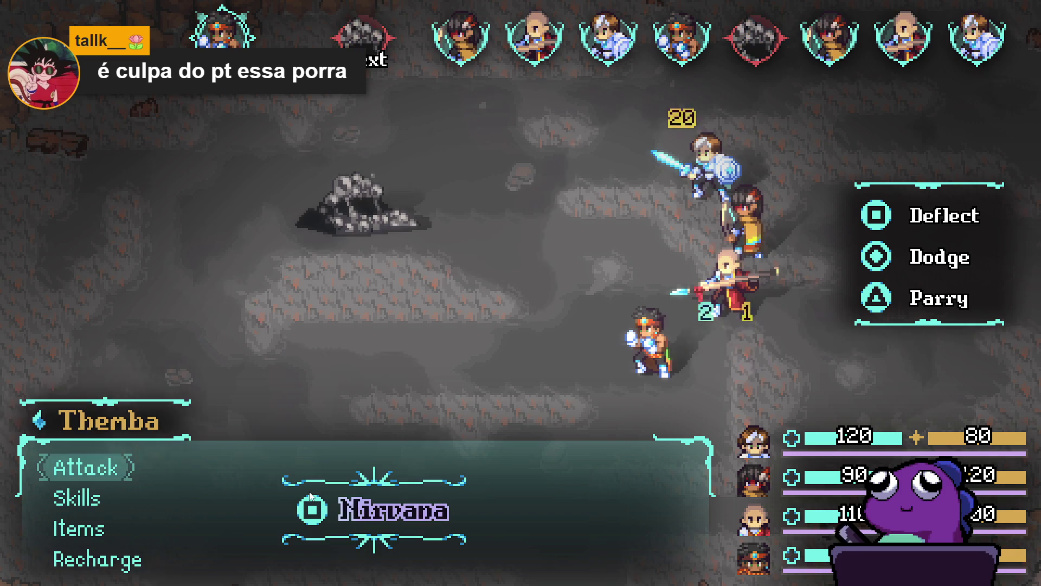
{"action": "key", "text": "Up"}
{"action": "key", "text": "Up"}
{"action": "key", "text": "Up"}
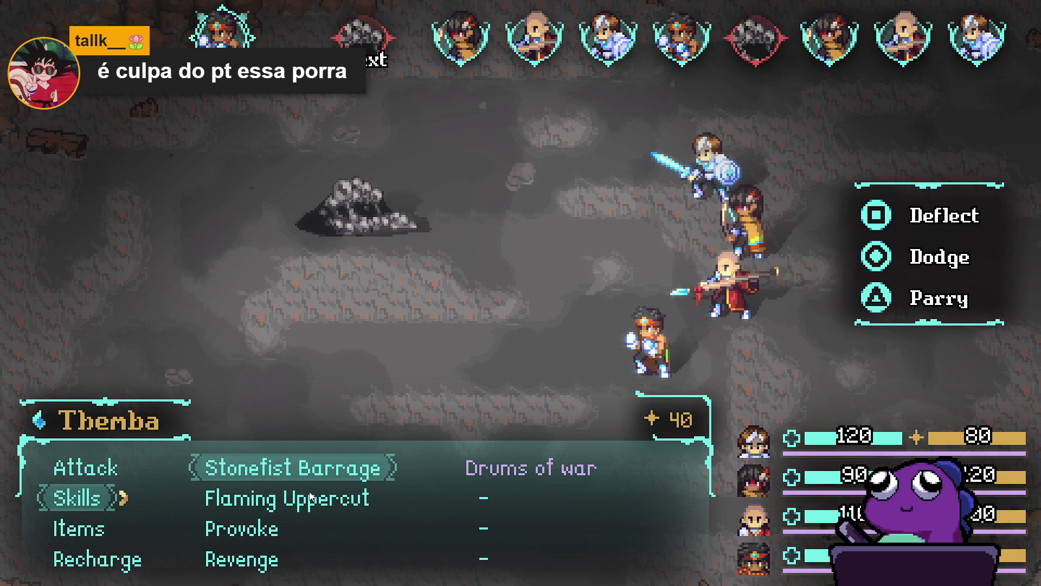
{"action": "key", "text": "Return"}
{"action": "key", "text": "Return"}
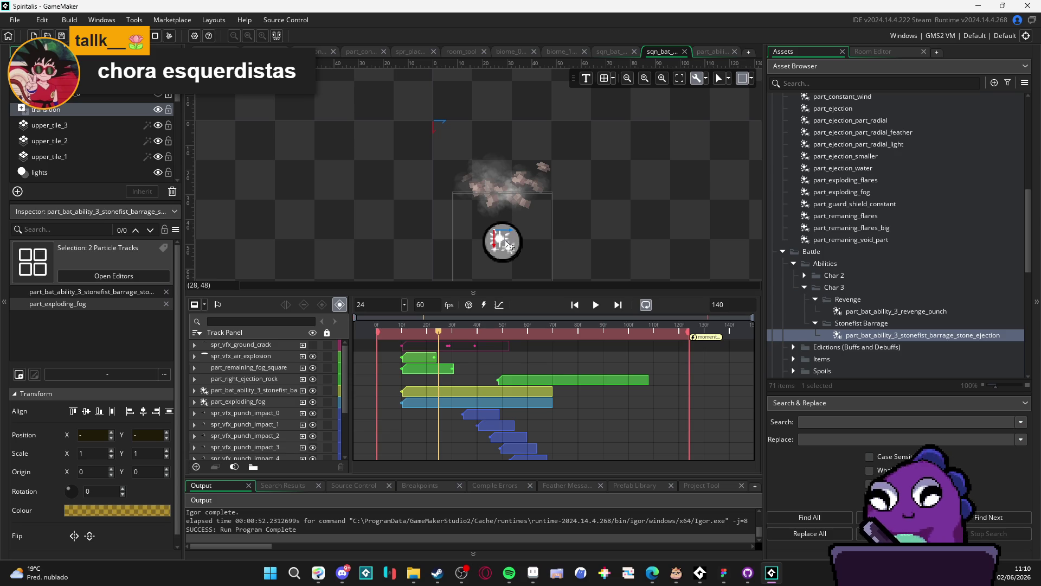
Rebuild and relaunch Spiritalis with F5 to test the updated particle effects.
{"action": "key", "text": "F5"}
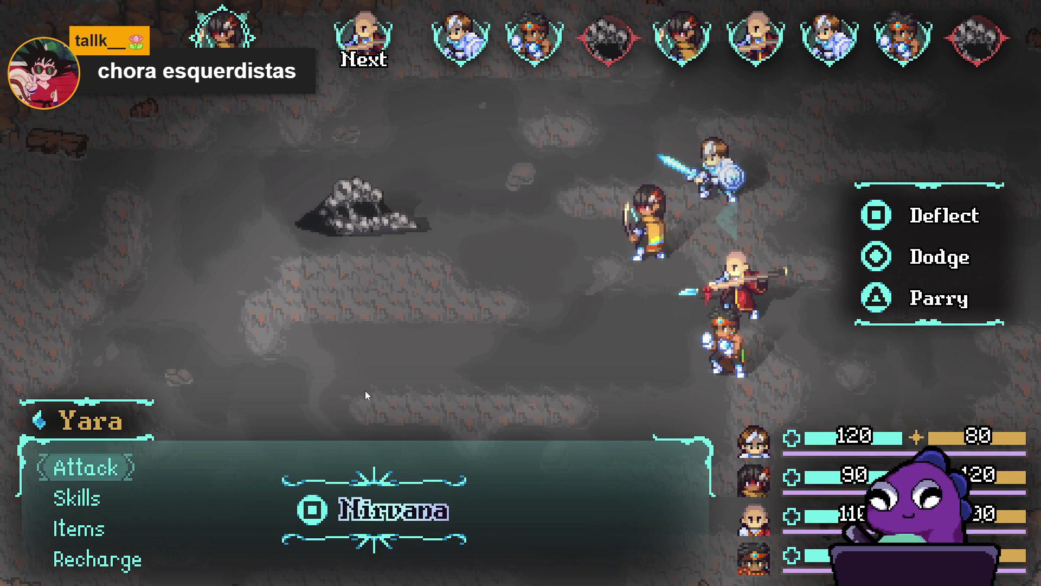
Have Yara, Zhe Wu and Sam each use Recharge.
{"action": "key", "text": "Up"}
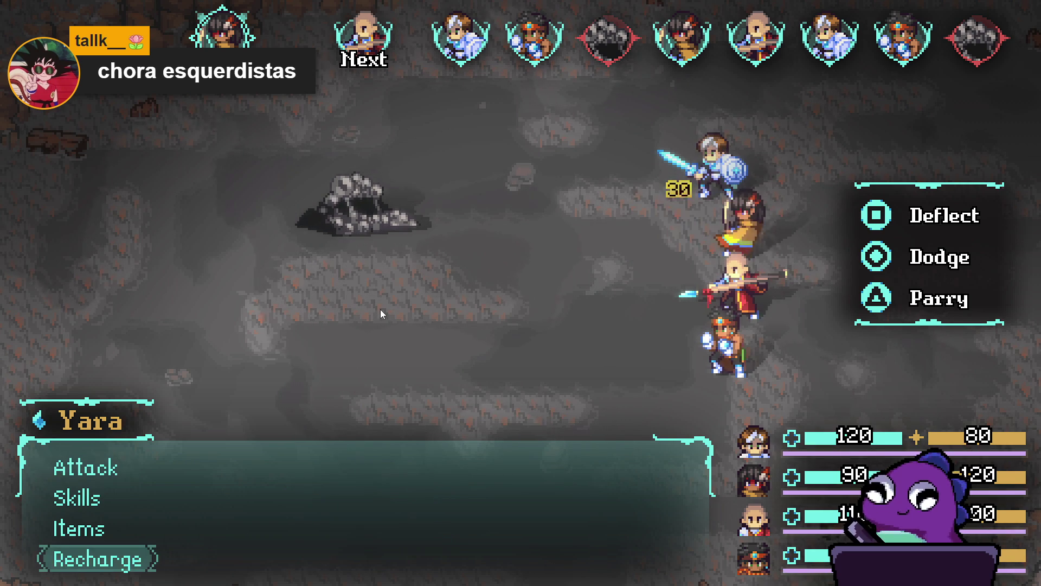
{"action": "key", "text": "Return"}
{"action": "key", "text": "Up"}
{"action": "key", "text": "Return"}
{"action": "key", "text": "Up"}
Have Themba use Stonefist Barrage from the Skills menu on the rock-pile enemy.
{"action": "key", "text": "Return"}
{"action": "key", "text": "Down"}
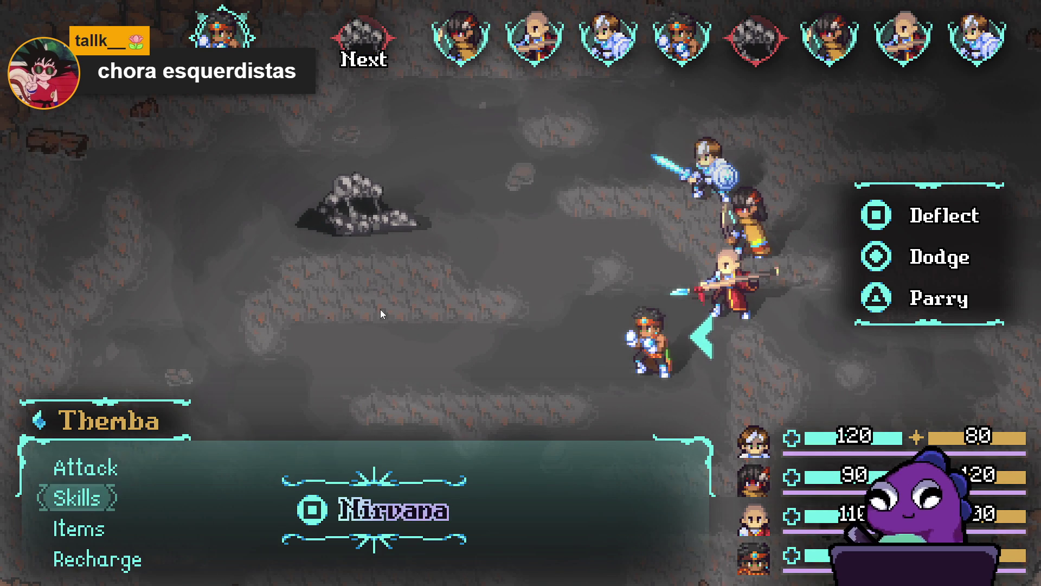
{"action": "key", "text": "Return"}
{"action": "key", "text": "Return"}
{"action": "key", "text": "Return"}
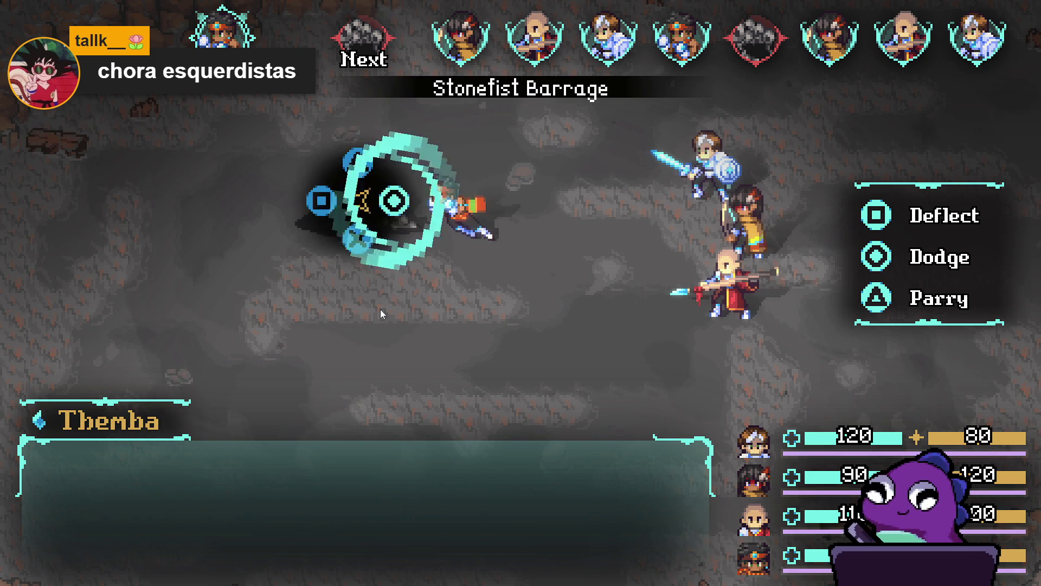